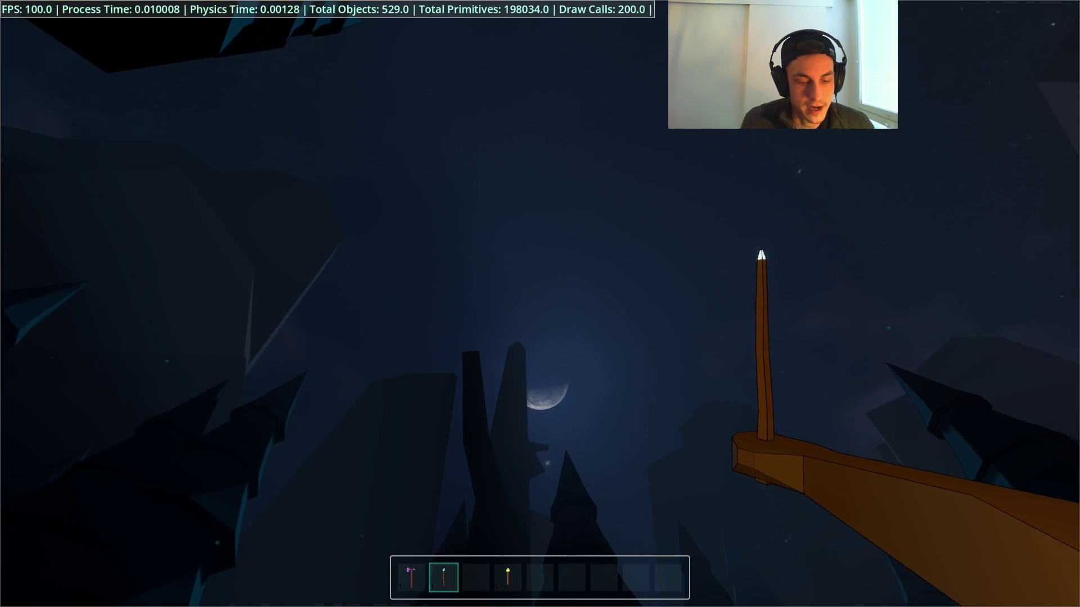
# Step: Stop the game and set the meteor Sfx node's Max Distance to 2000
pyautogui.press('F8')
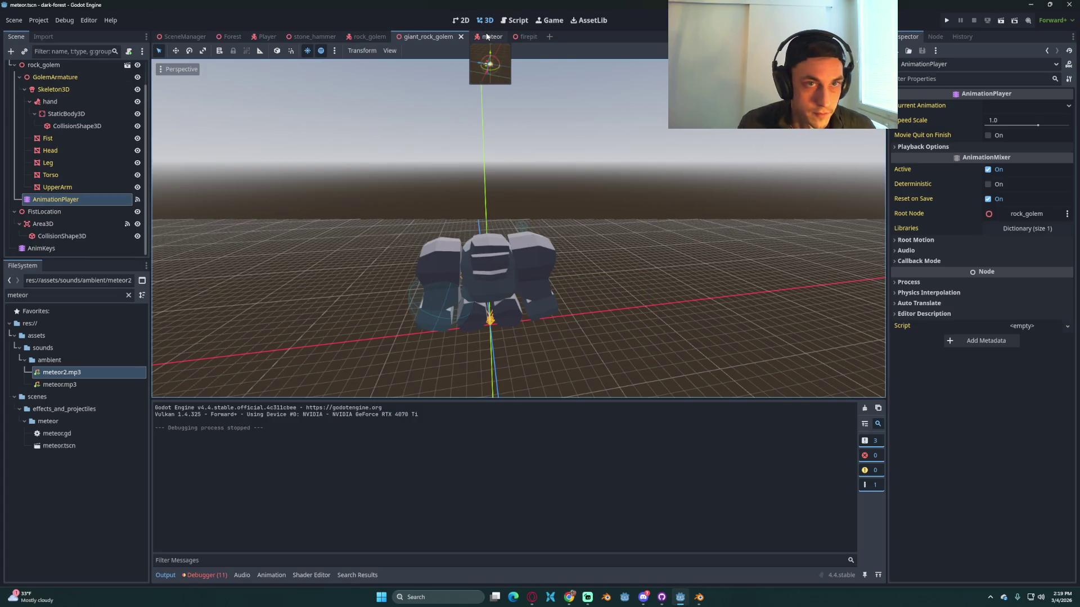
pyautogui.click(487, 36)
pyautogui.click(35, 66)
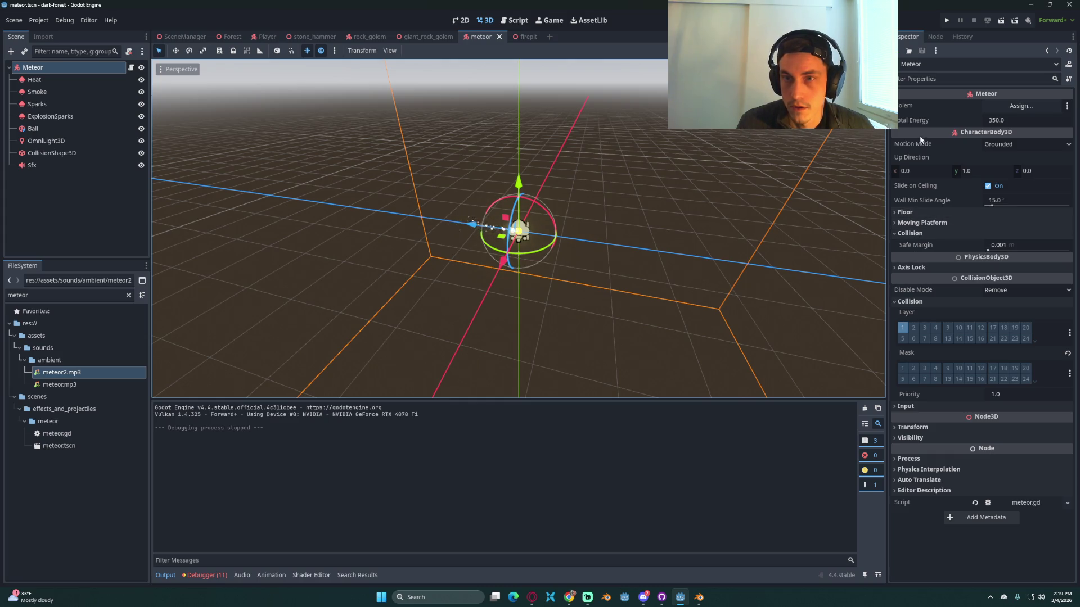
pyautogui.click(59, 166)
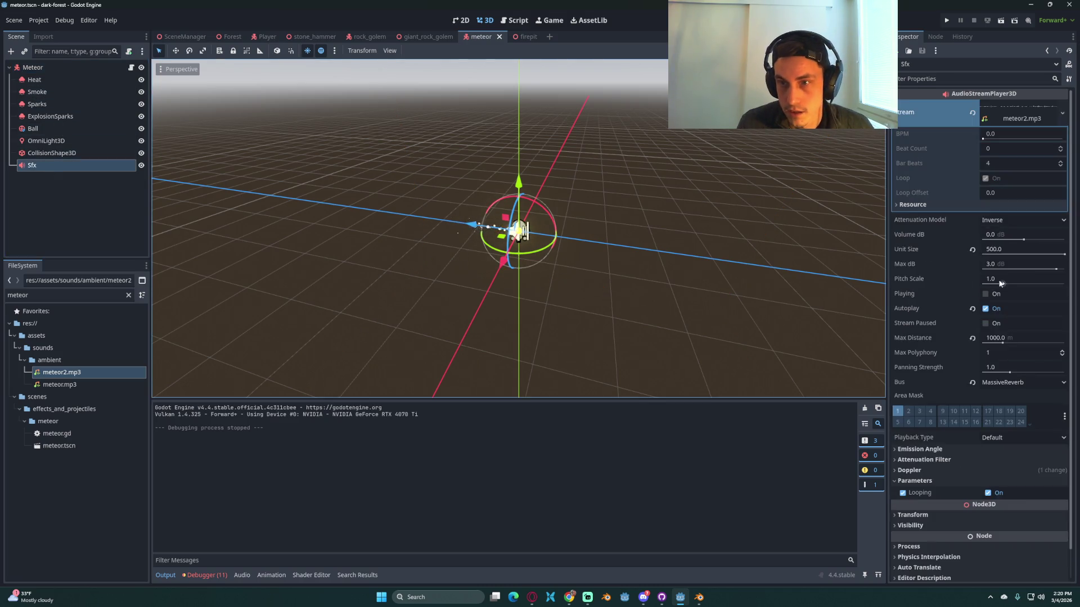
pyautogui.click(1015, 338)
pyautogui.write('2')
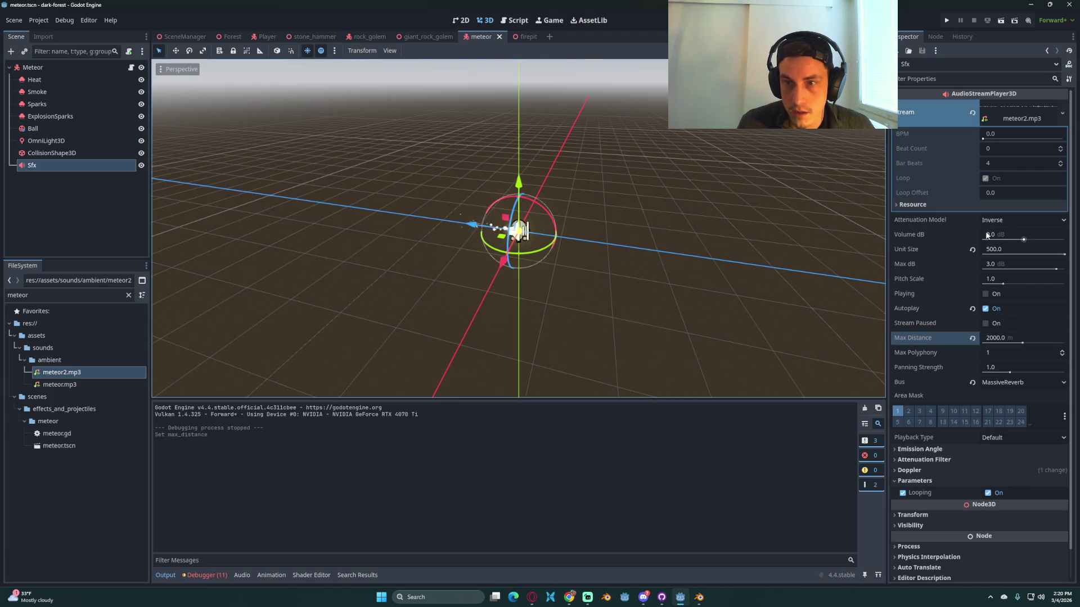
# Step: Preview the meteor sound, then save and run the game
pyautogui.click(985, 294)
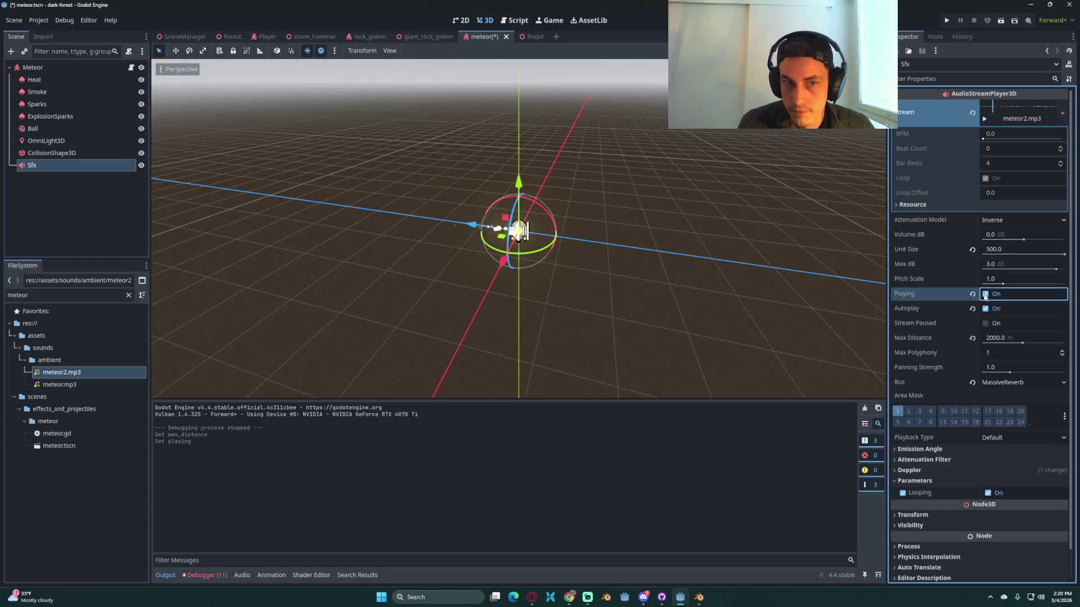
pyautogui.scroll(-5, 624, 332)
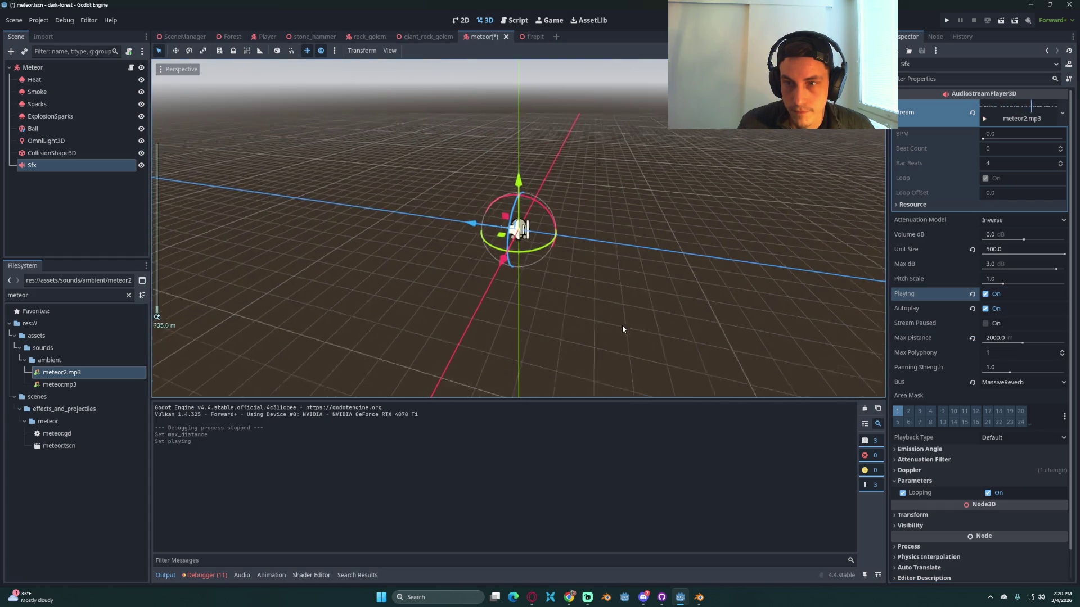
pyautogui.press('space')
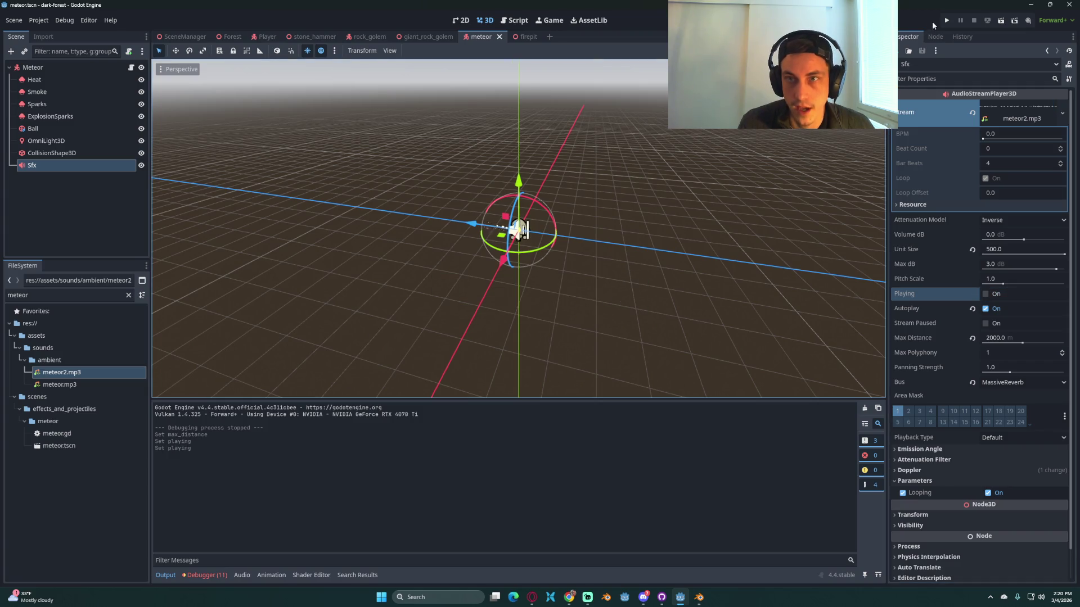
pyautogui.click(946, 23)
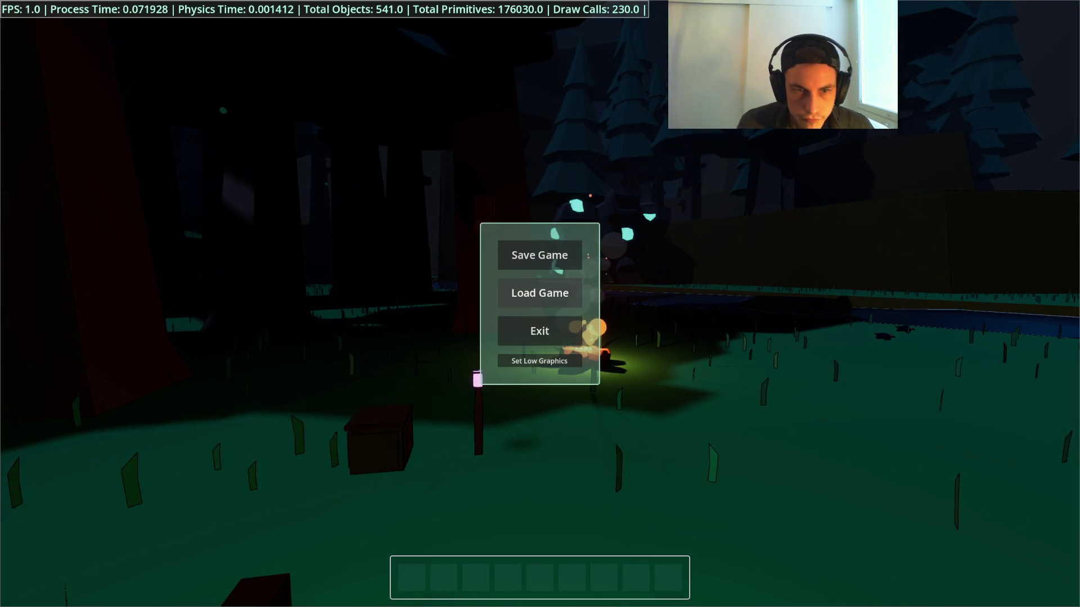
pyautogui.click(525, 292)
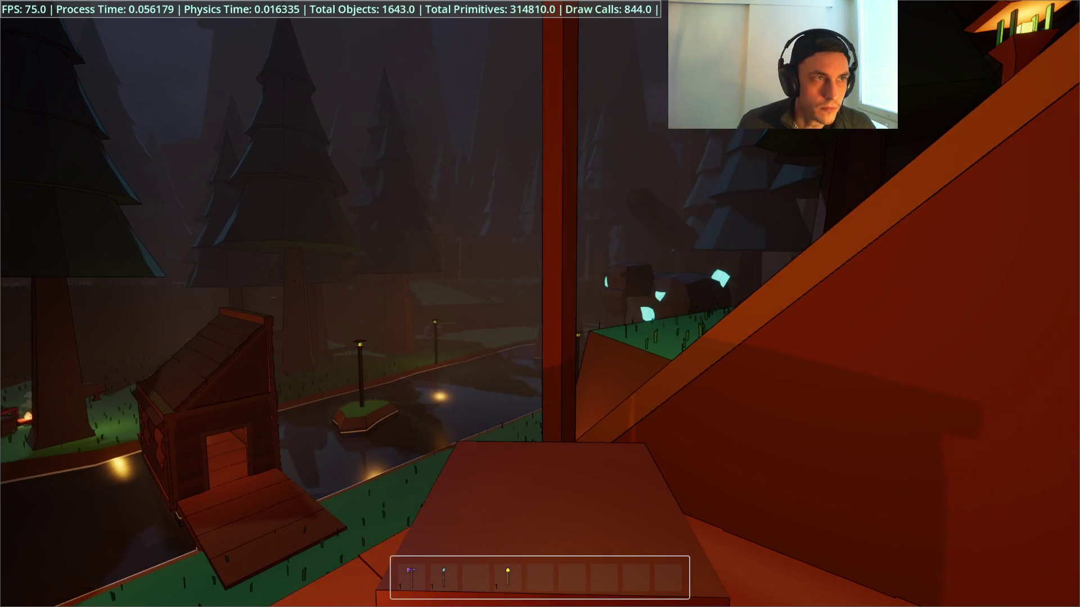
pyautogui.press('i')
pyautogui.press('i')
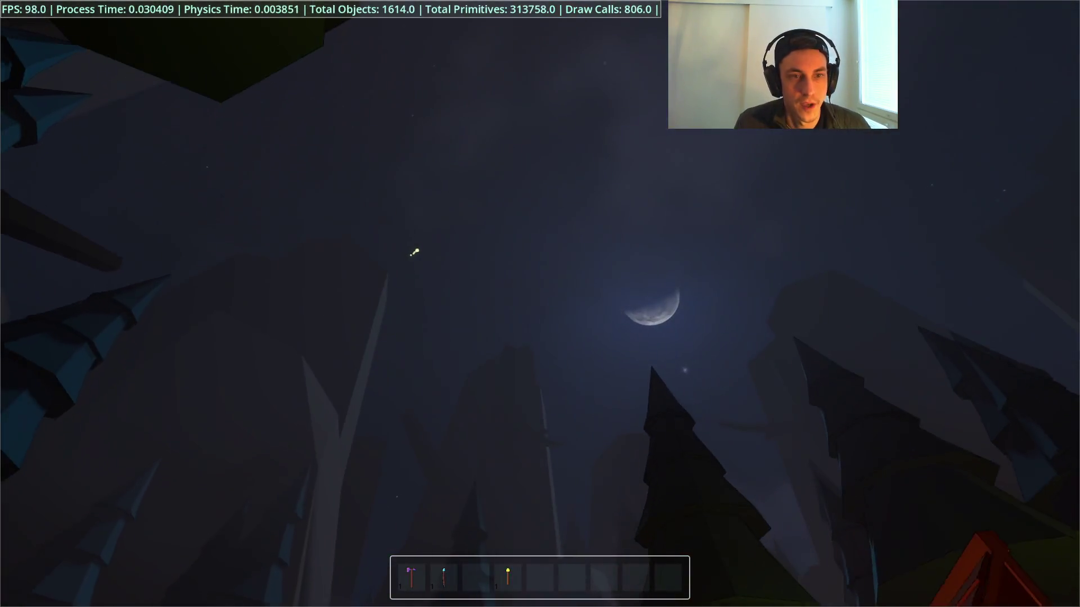
pyautogui.press('4')
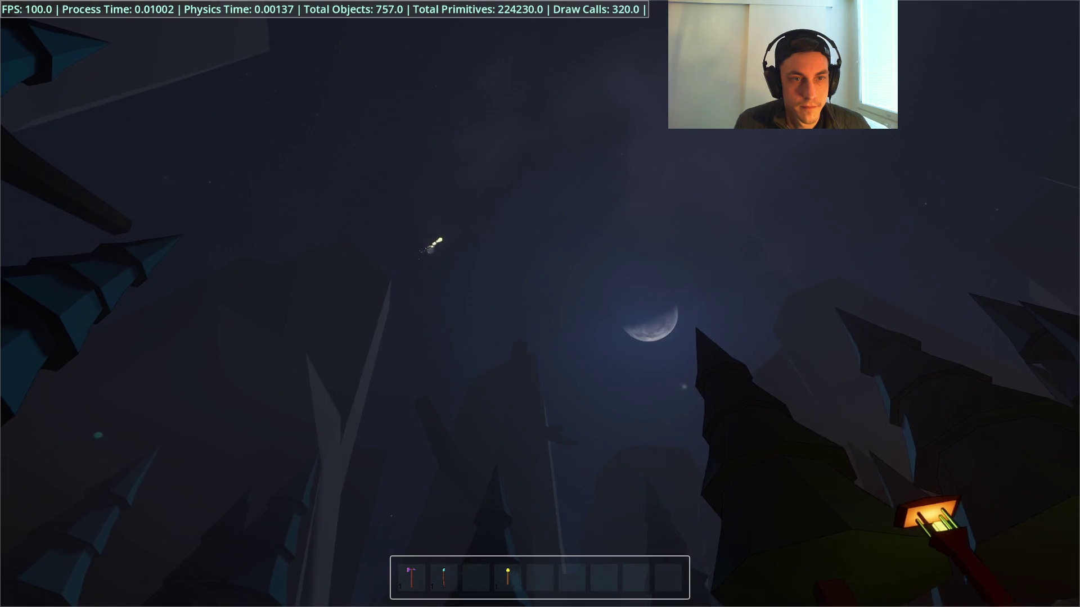
pyautogui.press('4')
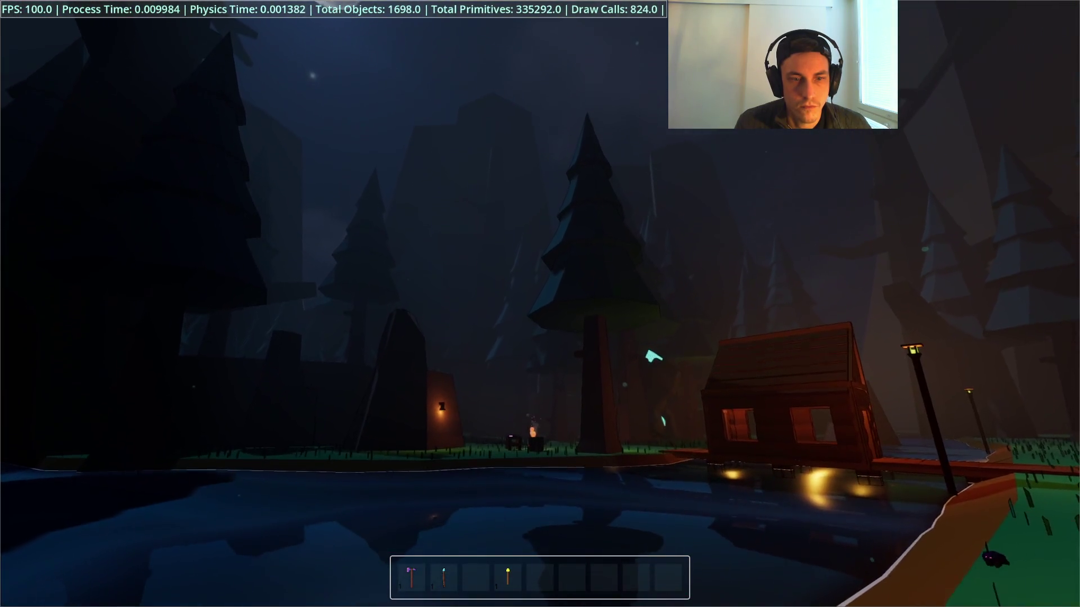
pyautogui.press('2')
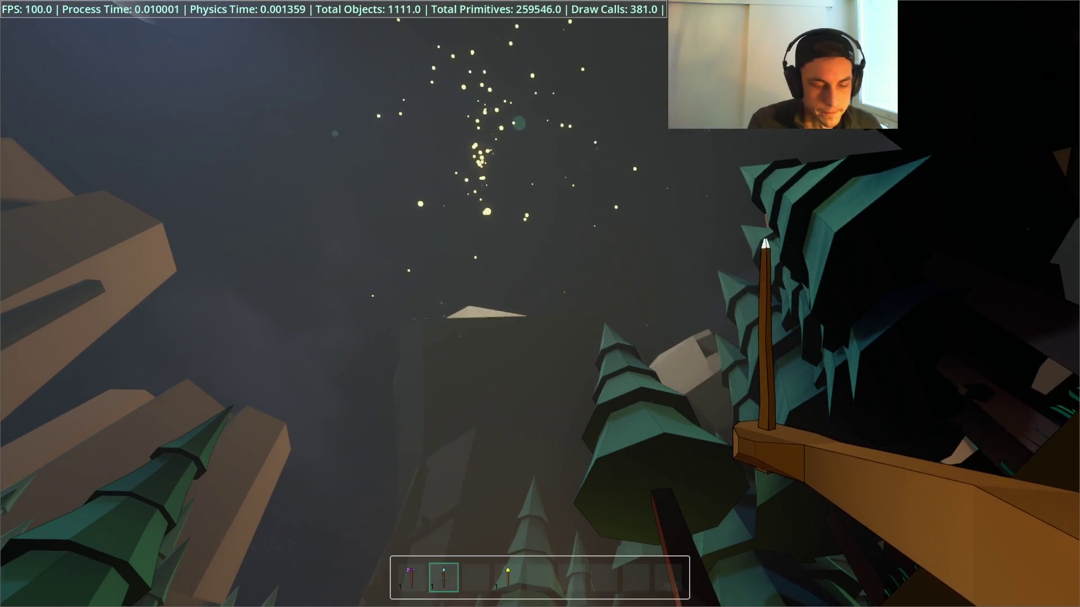
pyautogui.press('Escape')
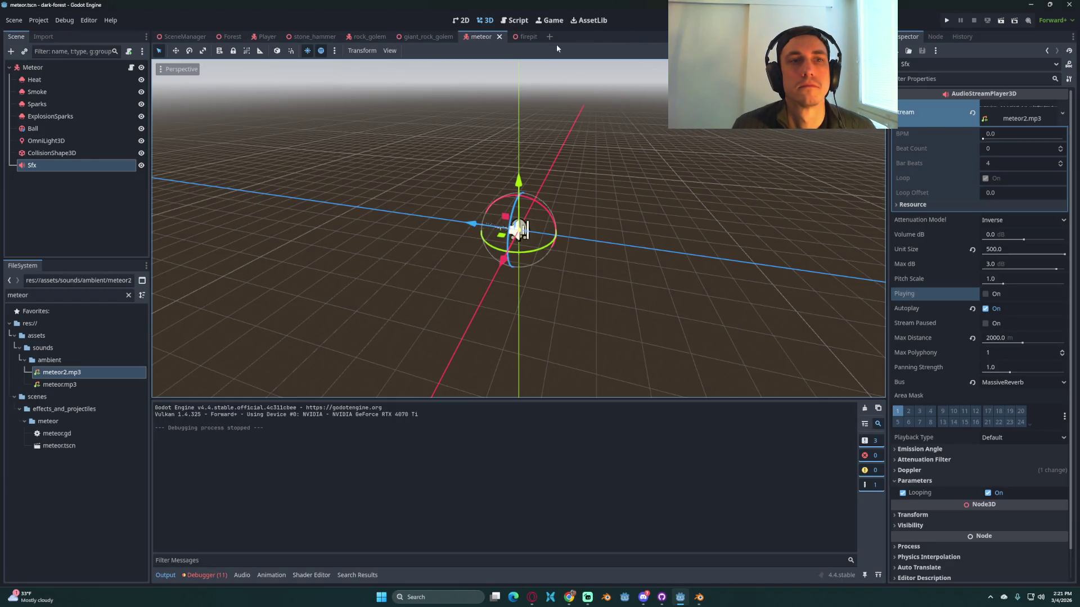
# Step: Set the meteor OmniLight3D Range to 2000 and run the game to test it
pyautogui.click(55, 141)
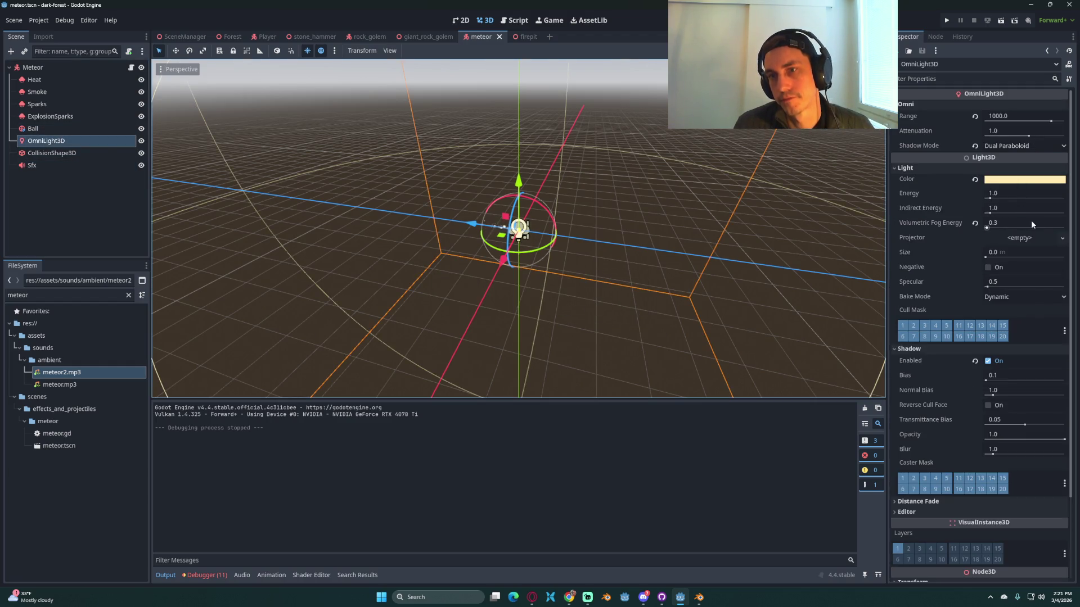
pyautogui.click(1016, 118)
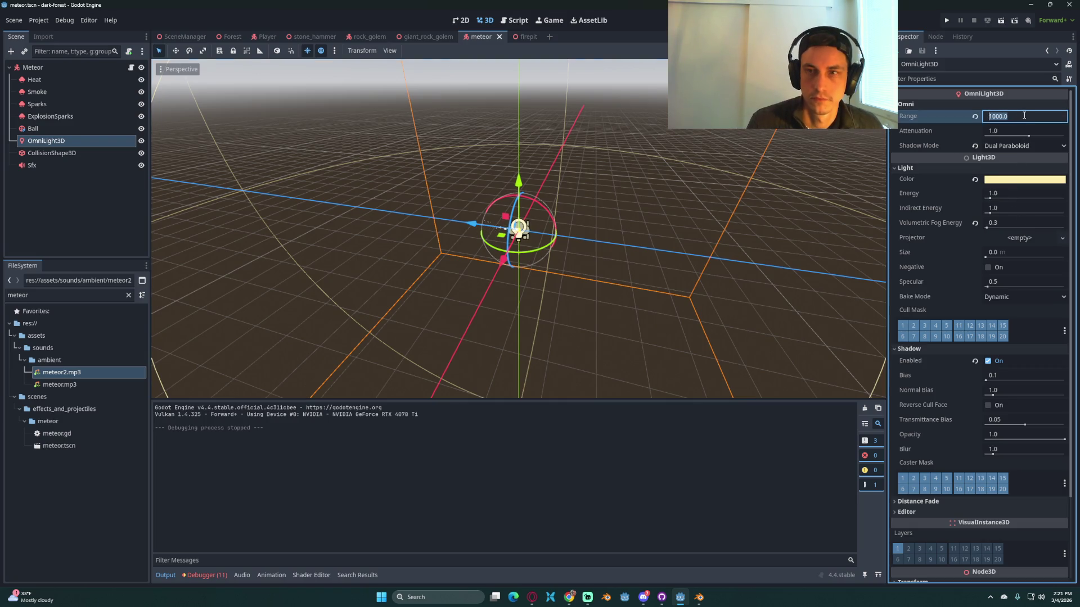
pyautogui.write('2000')
pyautogui.press('Return')
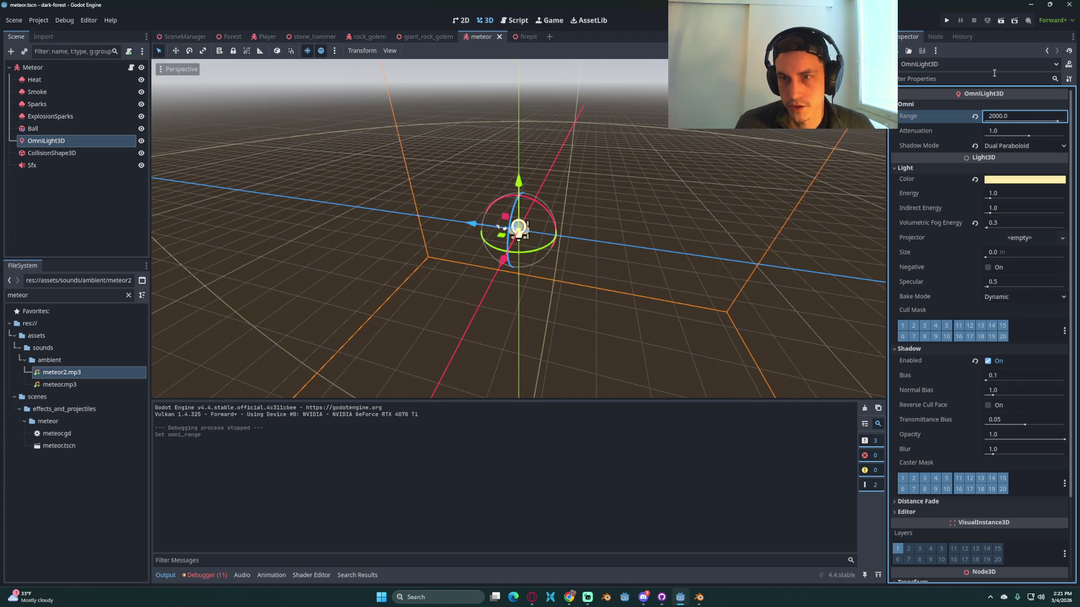
pyautogui.click(946, 20)
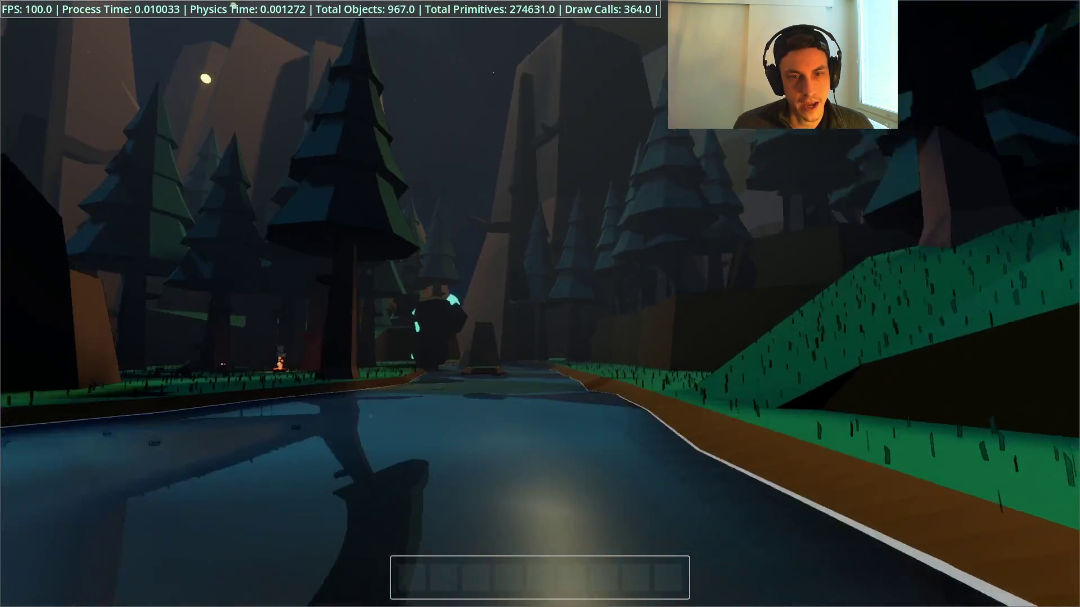
# Step: Stop each test run of the game with Cube light shadows
pyautogui.press('F8')
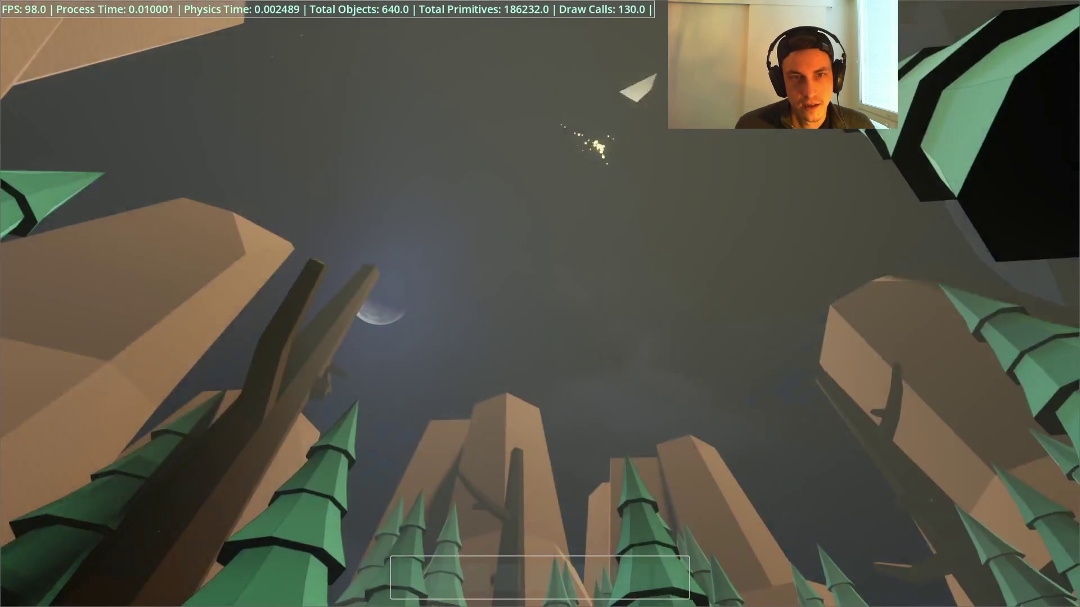
pyautogui.press('F8')
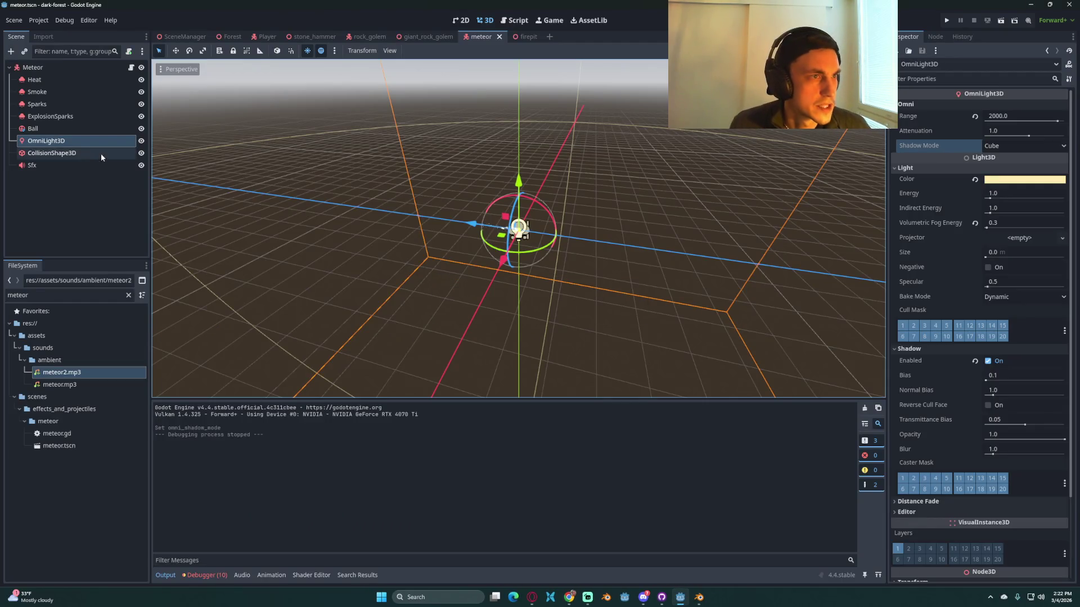
# Step: Turn Cast Shadow off for the Ball and the four particle nodes Heat through ExplosionSparks
pyautogui.click(81, 140)
pyautogui.click(43, 127)
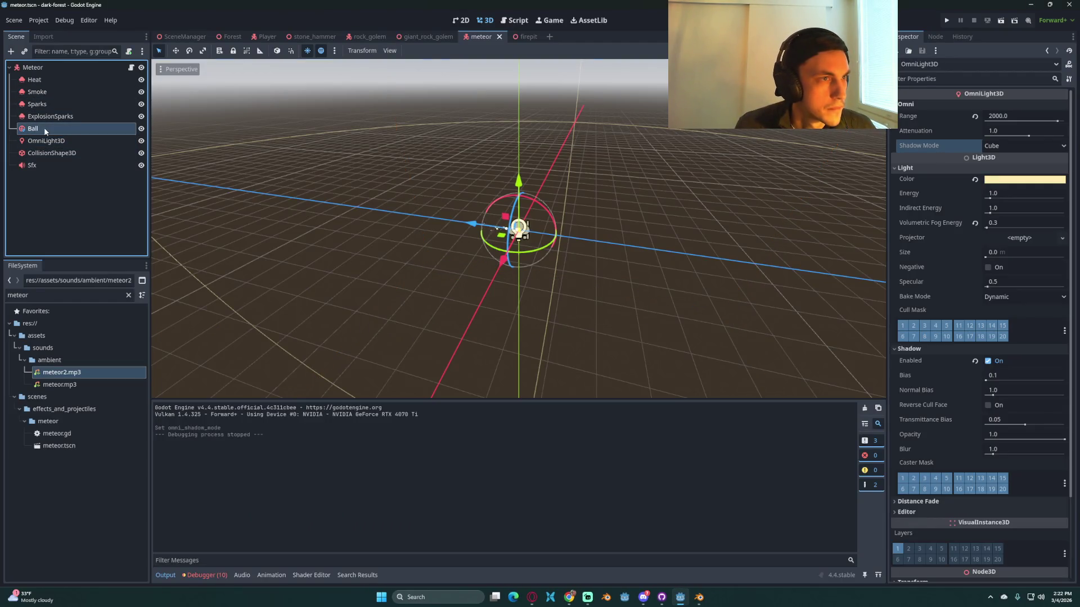
pyautogui.click(942, 279)
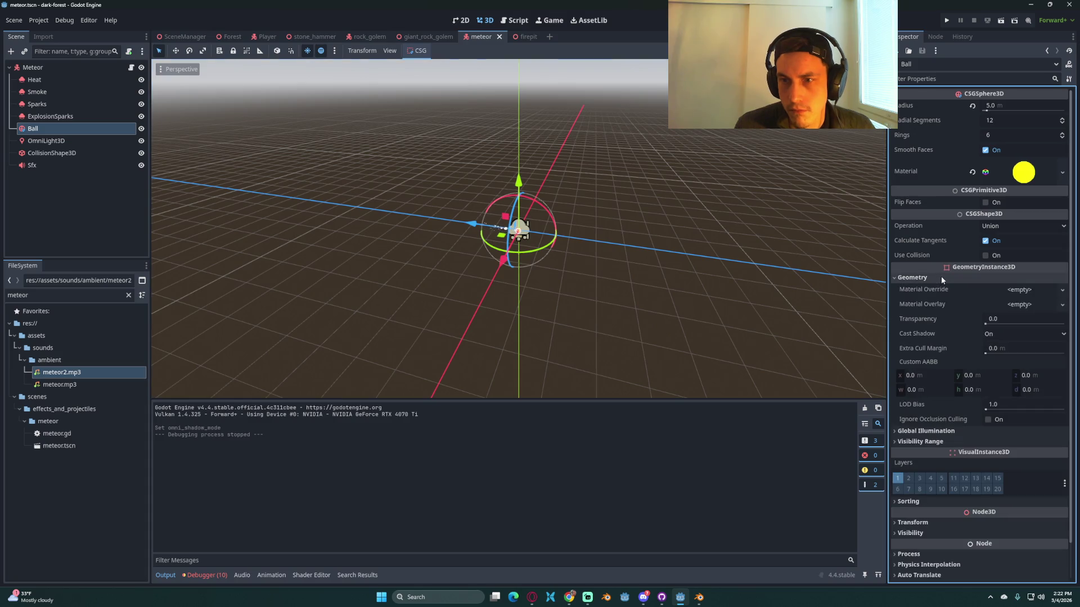
pyautogui.click(1001, 335)
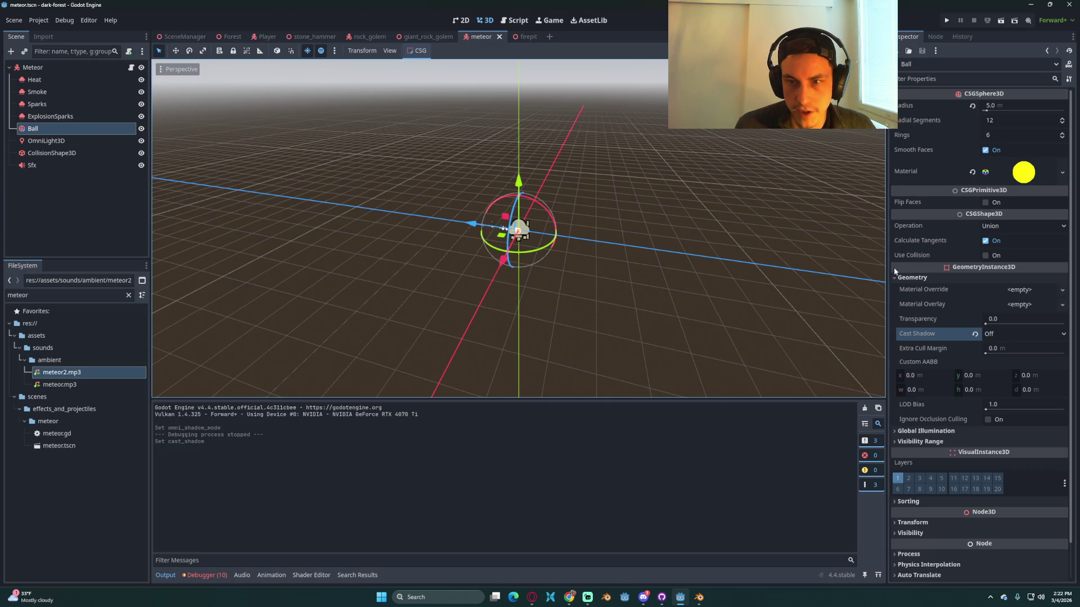
pyautogui.click(54, 81)
pyautogui.keyDown('shift'); pyautogui.click(56, 117); pyautogui.keyUp('shift')
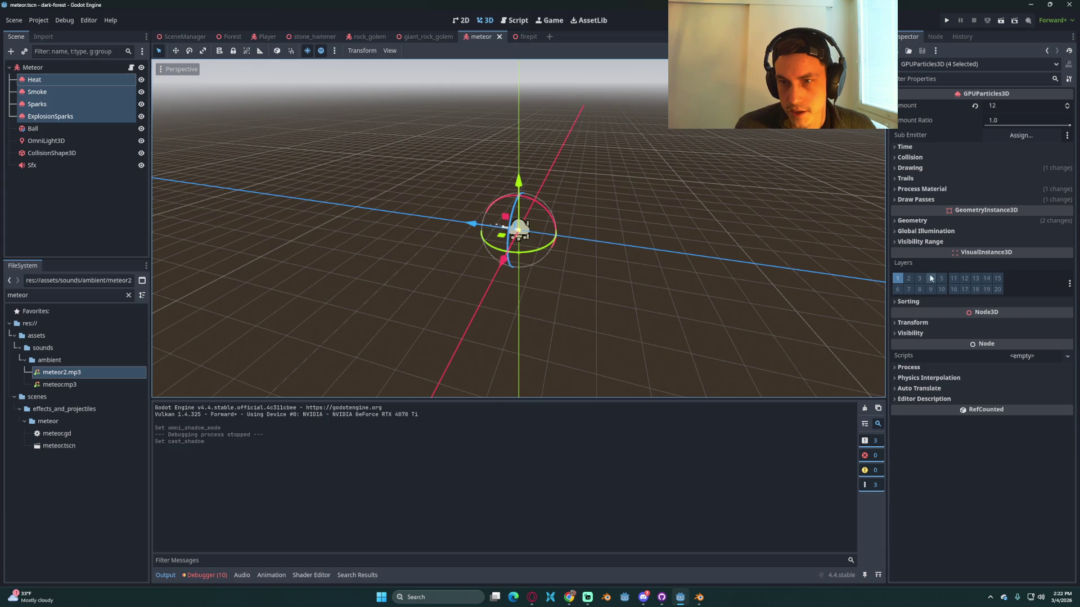
pyautogui.click(912, 220)
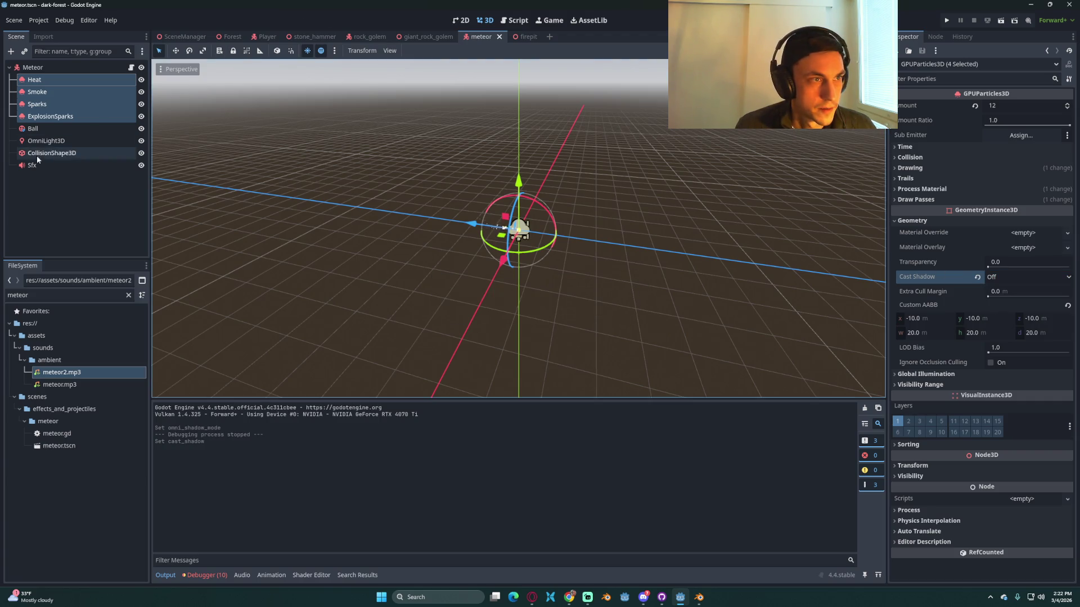
# Step: Save the meteor scene and set OmniLight3D Shadow Mode to Dual Paraboloid
pyautogui.click(45, 129)
pyautogui.click(56, 141)
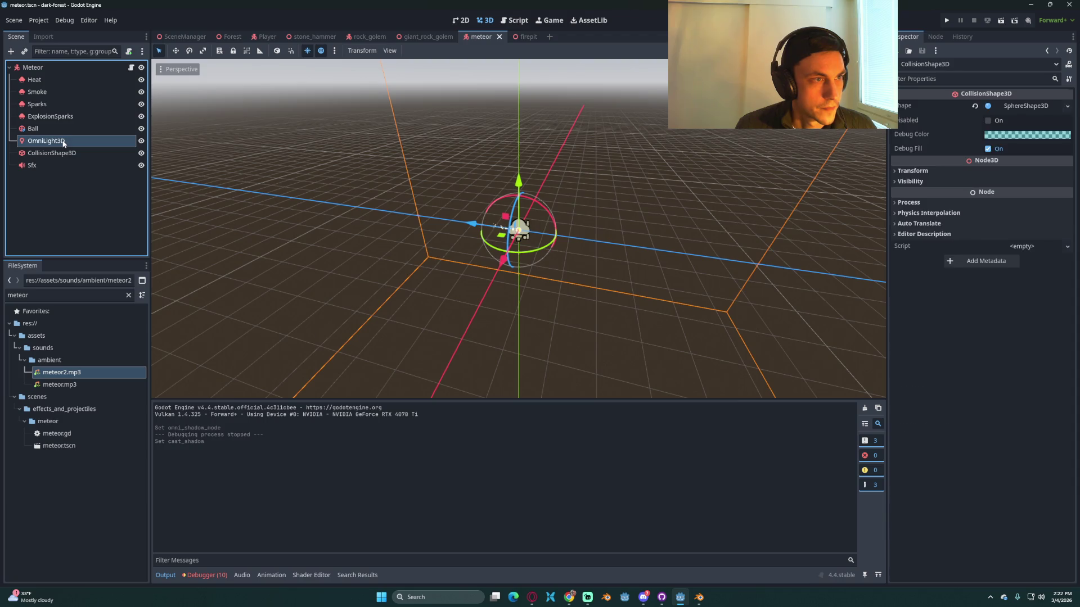
pyautogui.hotkey('ctrl', 's')
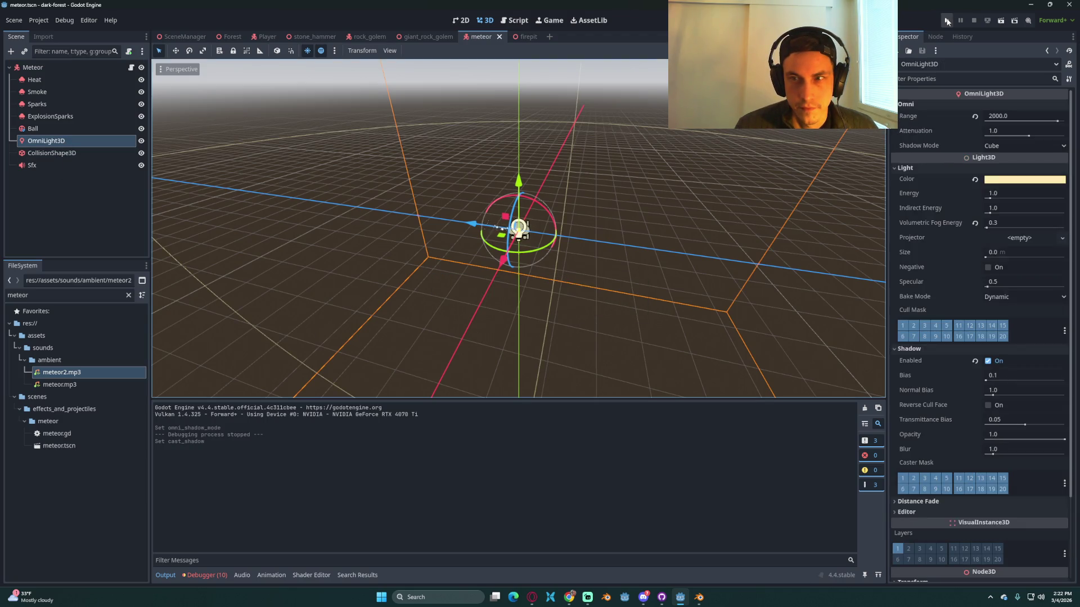
pyautogui.click(1023, 146)
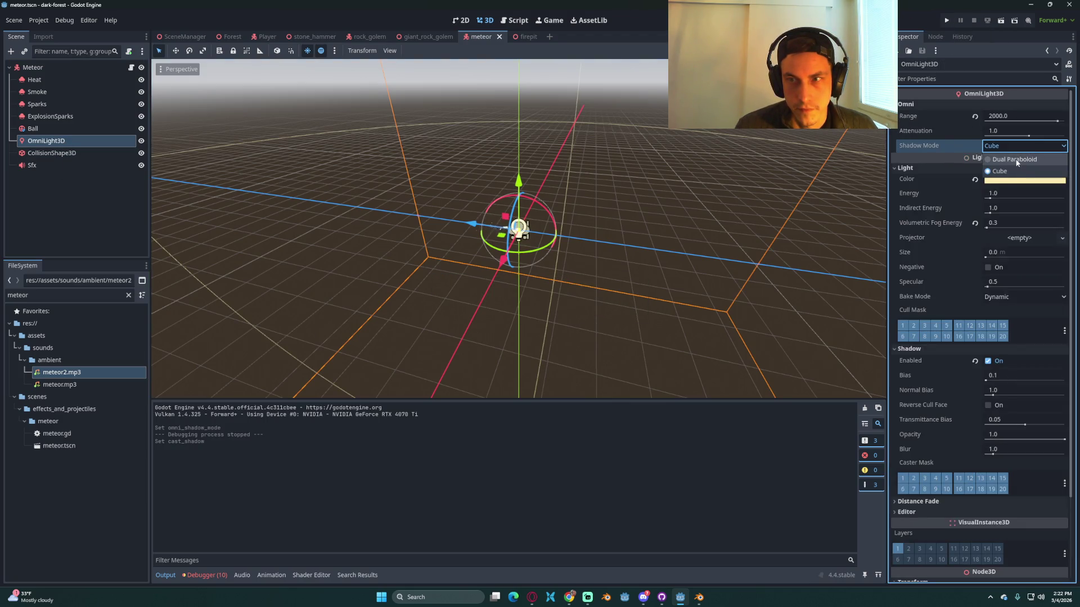
pyautogui.click(1014, 160)
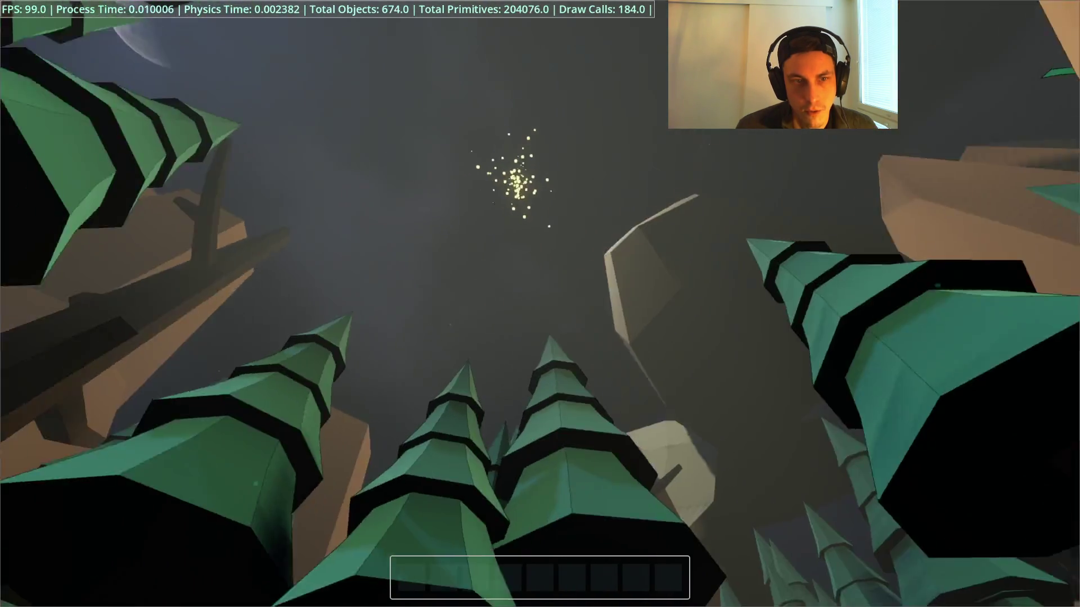
pyautogui.press('F8')
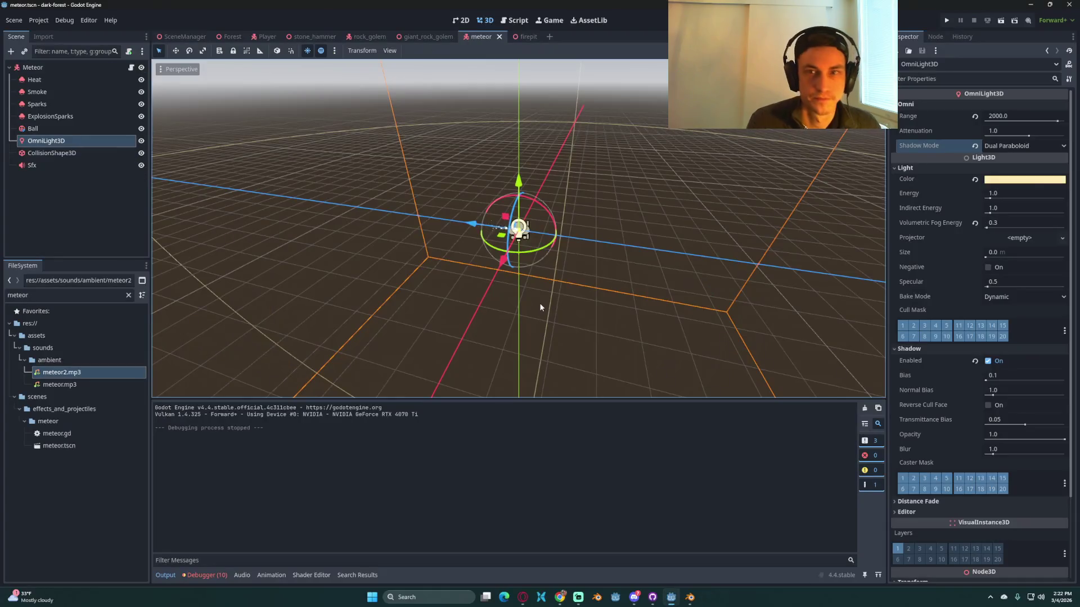
# Step: Set the light Range to 1500, review Attenuation's value options, and open the in-game pause menu
pyautogui.click(1000, 116)
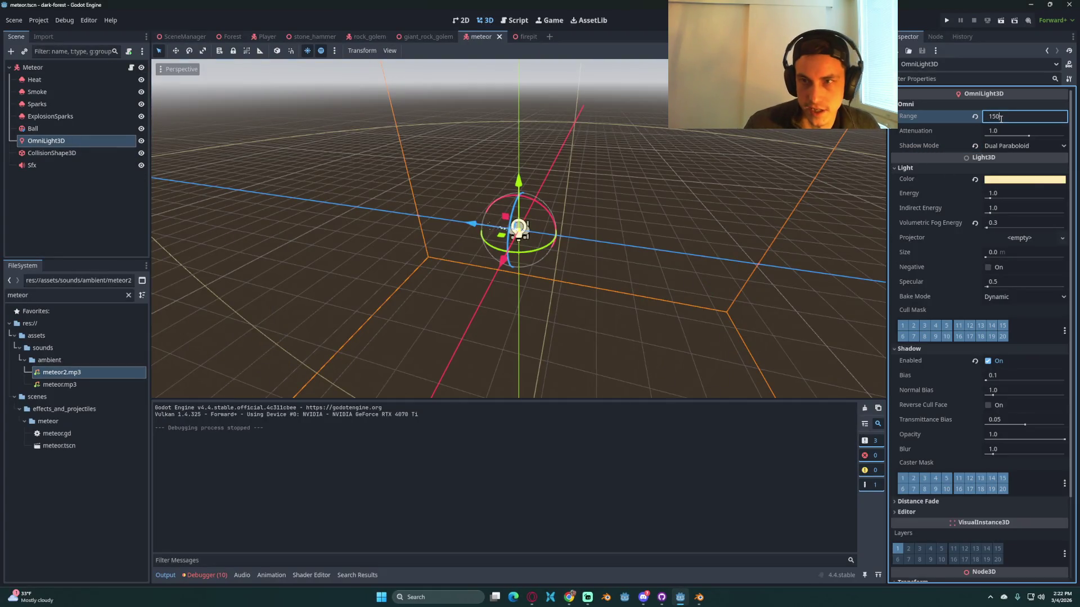
pyautogui.write('0')
pyautogui.press('Return')
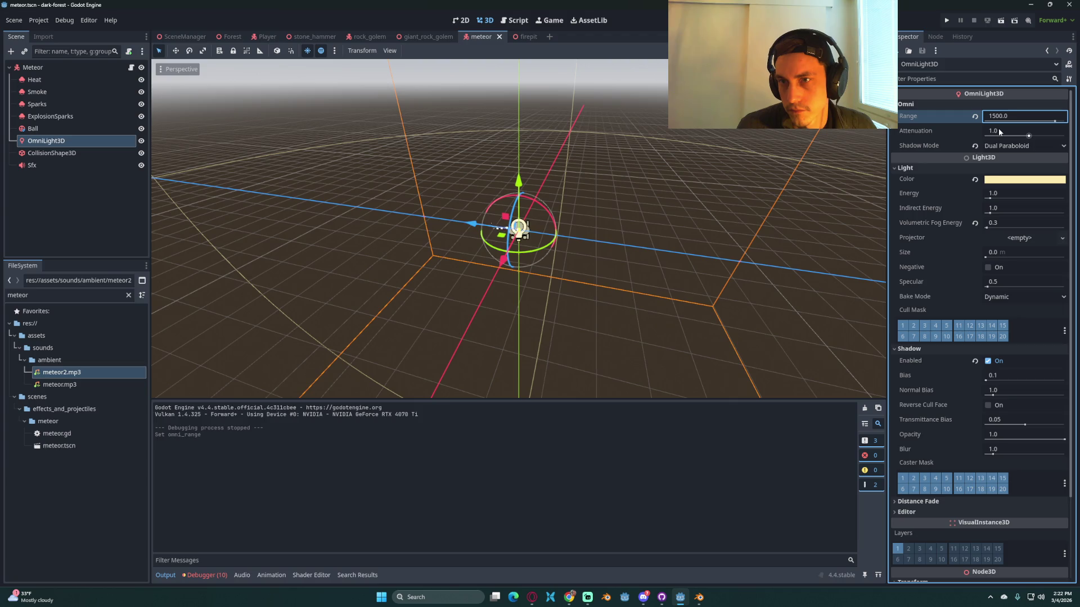
pyautogui.moveTo(919, 133)
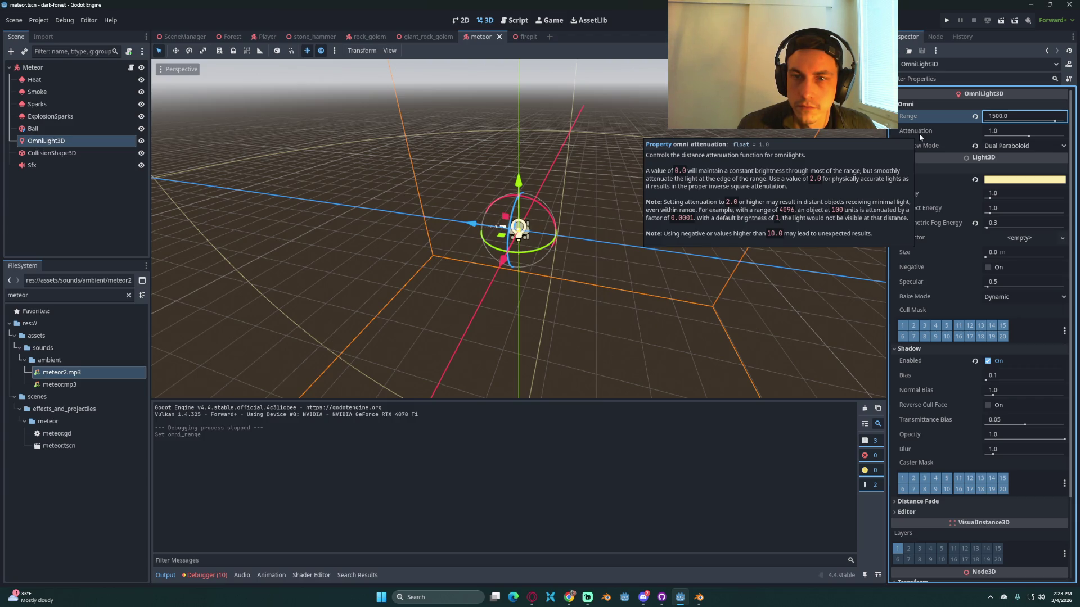
pyautogui.rightClick(919, 134)
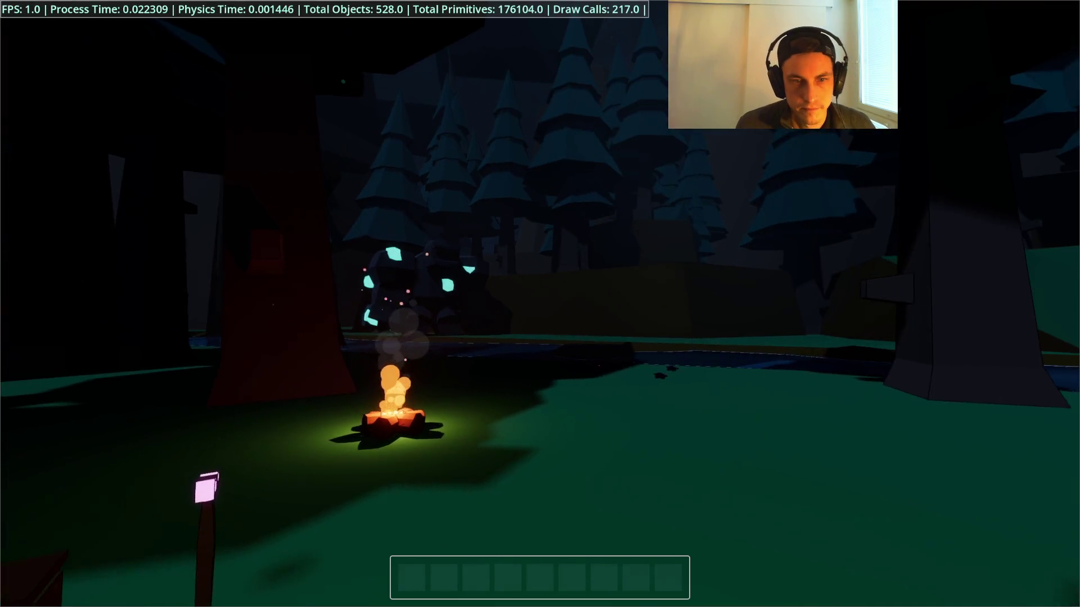
pyautogui.press('Escape')
# Step: Load the saved game, look over the night sky, then stop the game
pyautogui.click(538, 293)
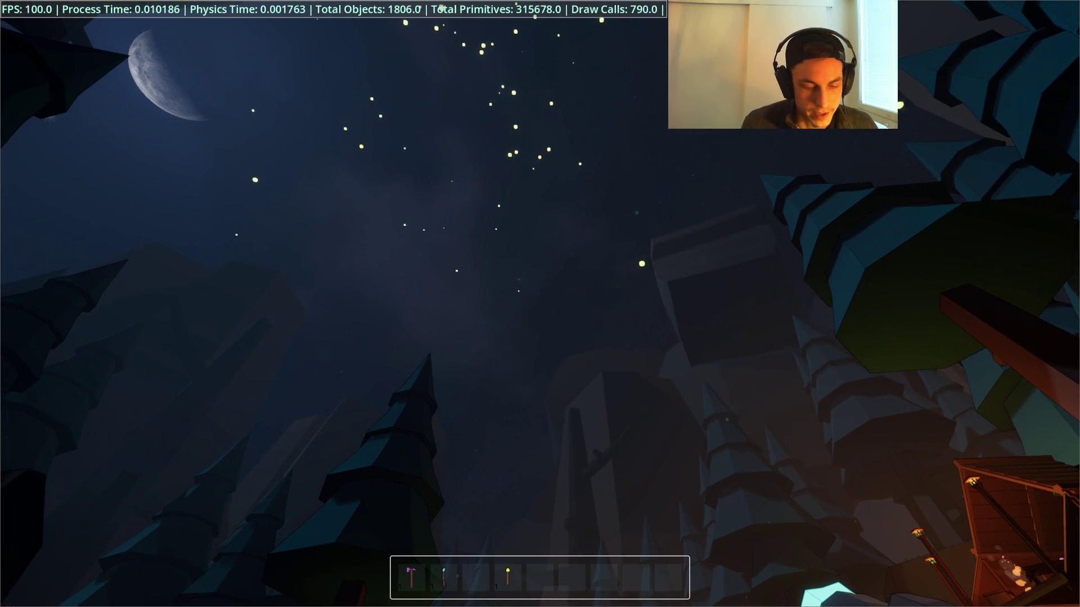
pyautogui.press('F8')
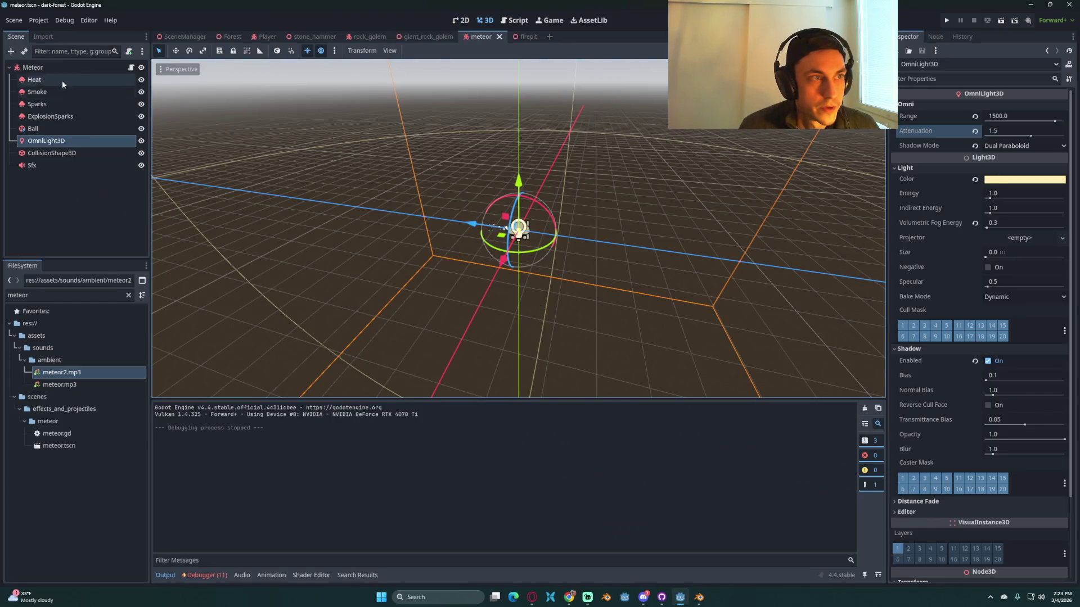
# Step: Select the Meteor root, load a save in the running game, then stop the playtest
pyautogui.click(51, 67)
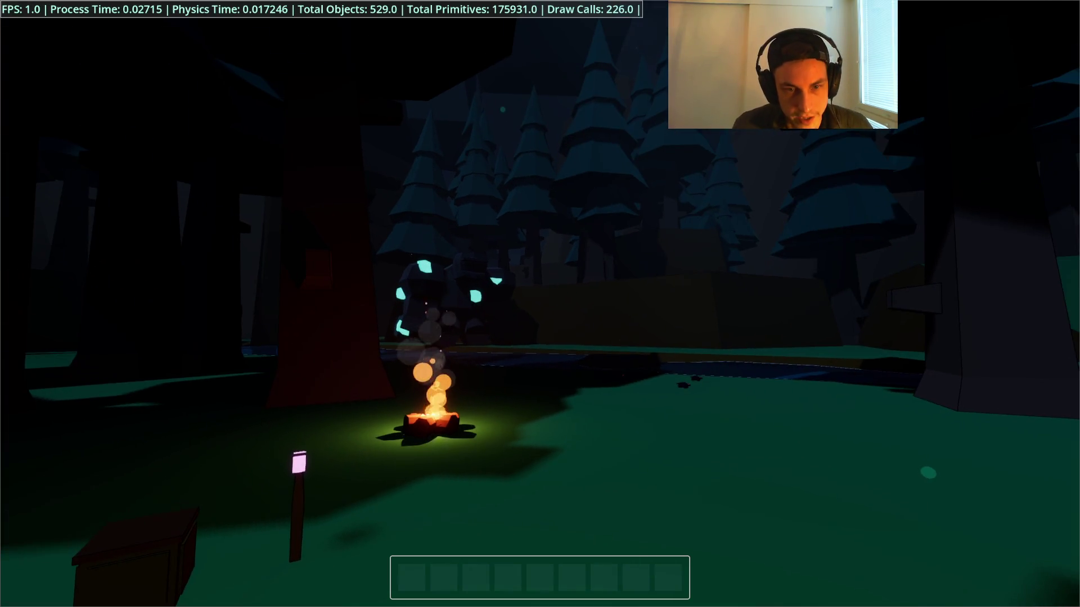
pyautogui.press('Escape')
pyautogui.click(540, 292)
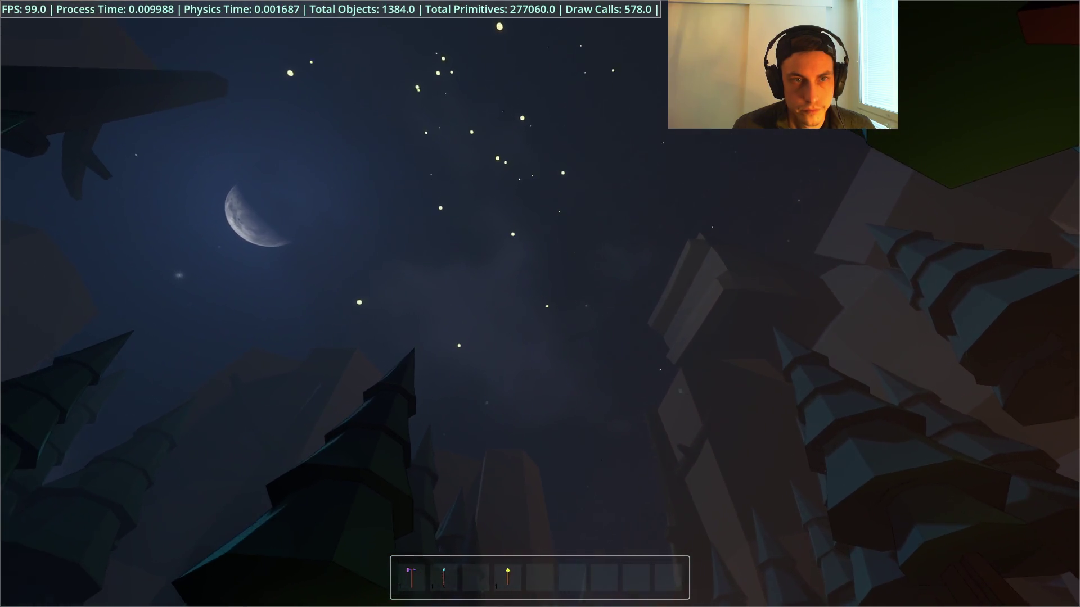
pyautogui.press('F8')
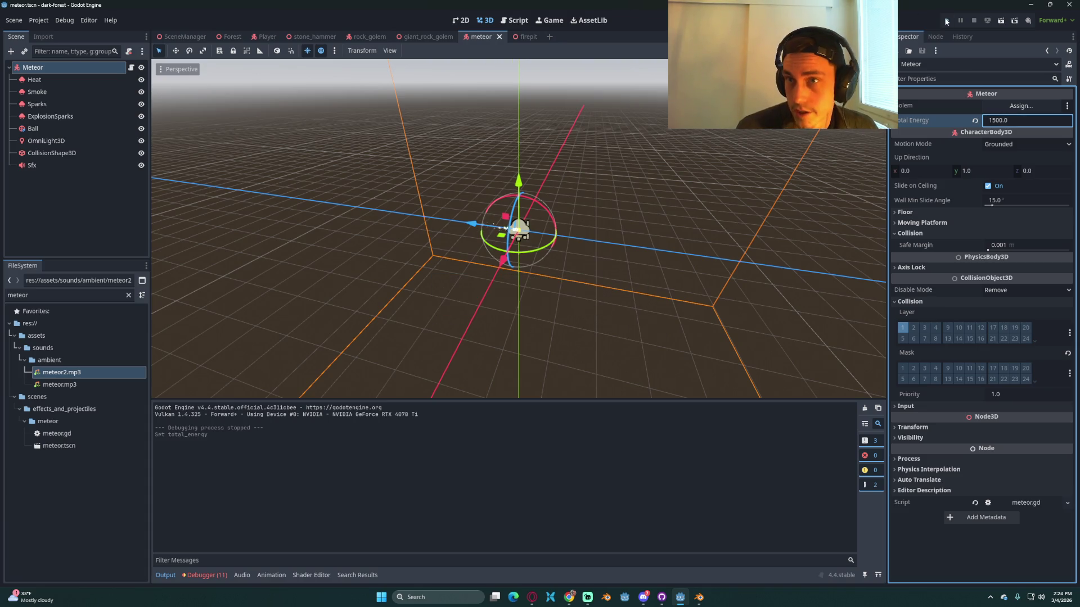
# Step: Launch the game with Total Energy 1500, open the pause menu, then stop the playtest
pyautogui.press('F5')
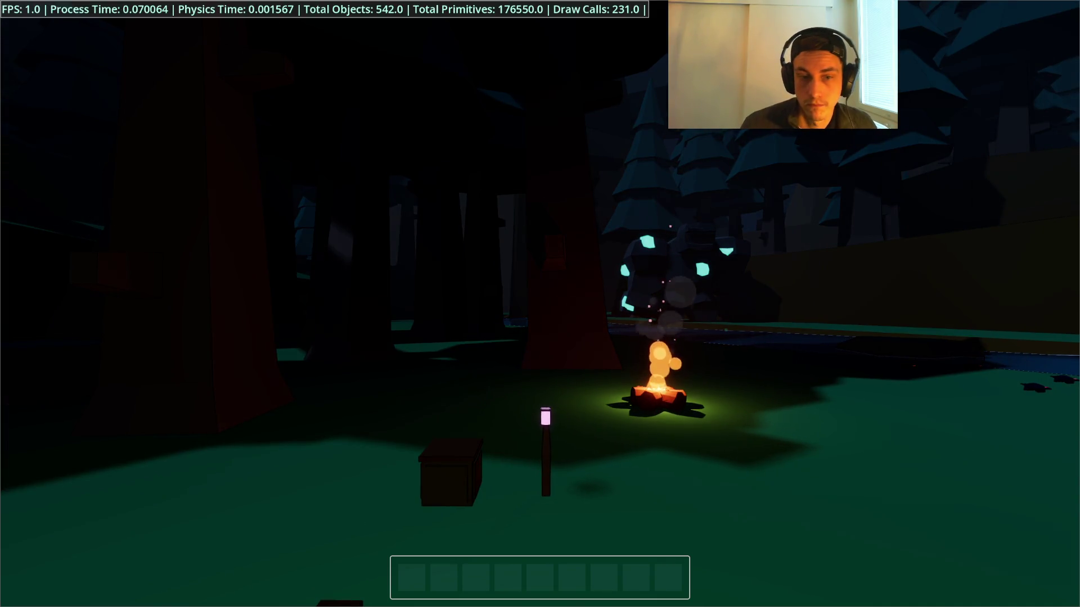
pyautogui.press('Escape')
pyautogui.press('Escape')
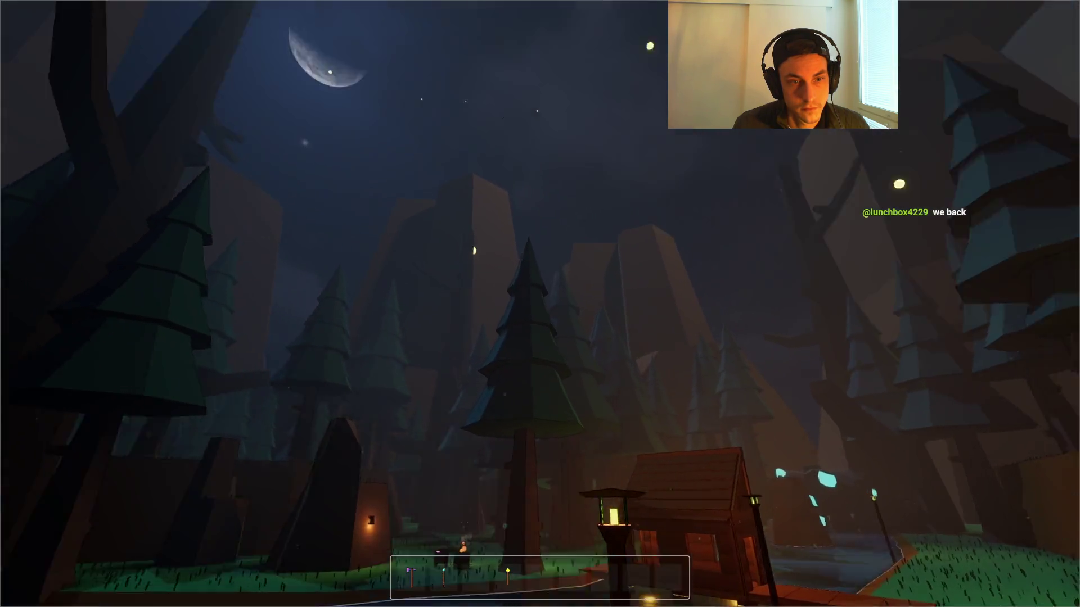
pyautogui.press('F8')
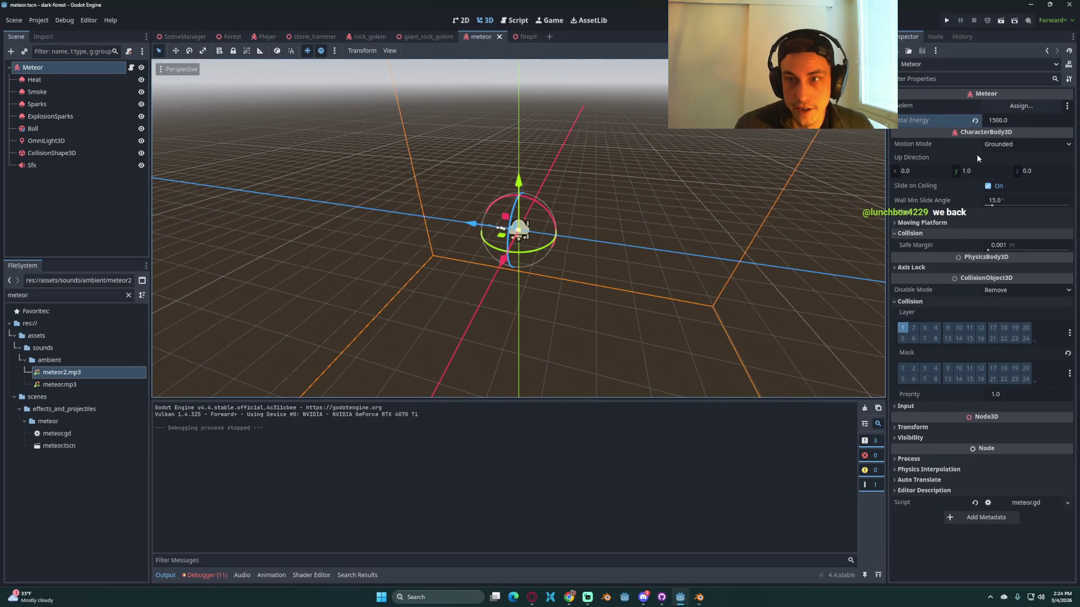
# Step: Set the OmniLight3D Range to 2000
pyautogui.click(55, 82)
pyautogui.click(41, 66)
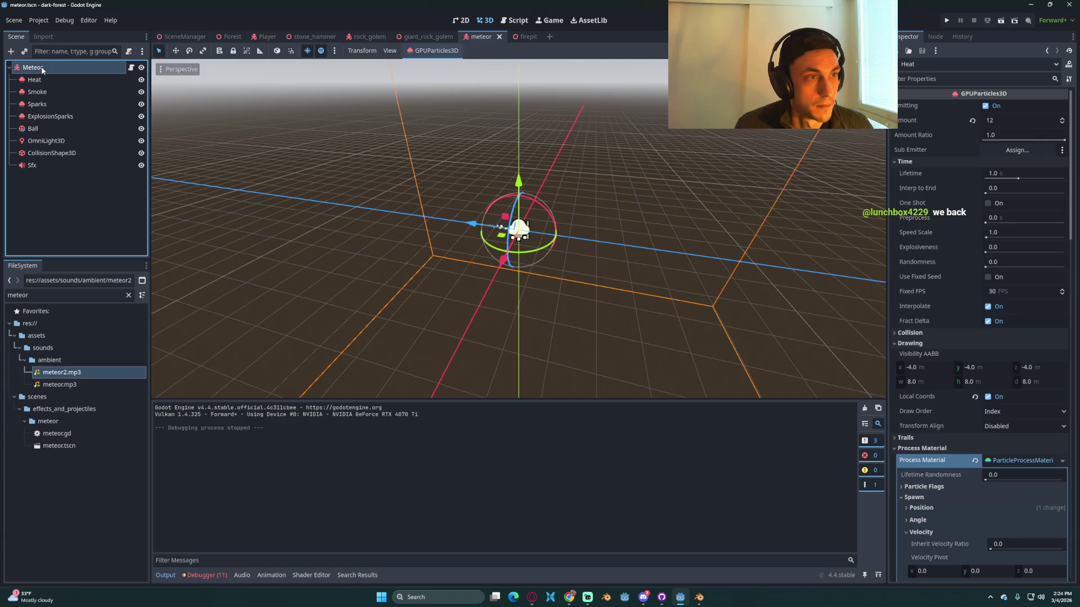
pyautogui.click(47, 141)
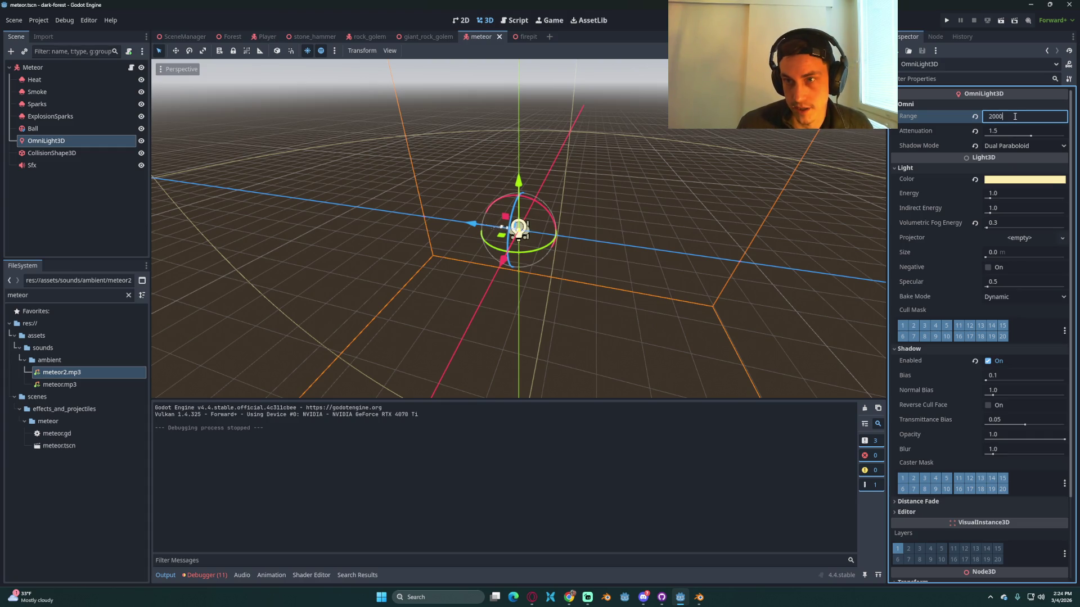
pyautogui.press('Return')
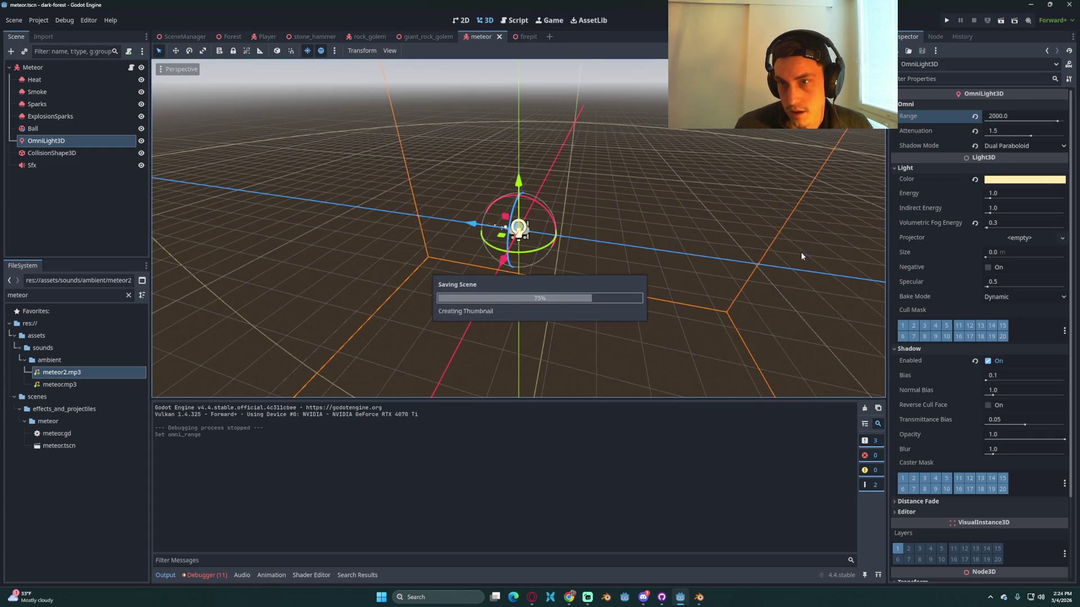
# Step: Review the Meteor, Sfx, ExplosionSparks and Ball properties, then reselect OmniLight3D
pyautogui.click(73, 69)
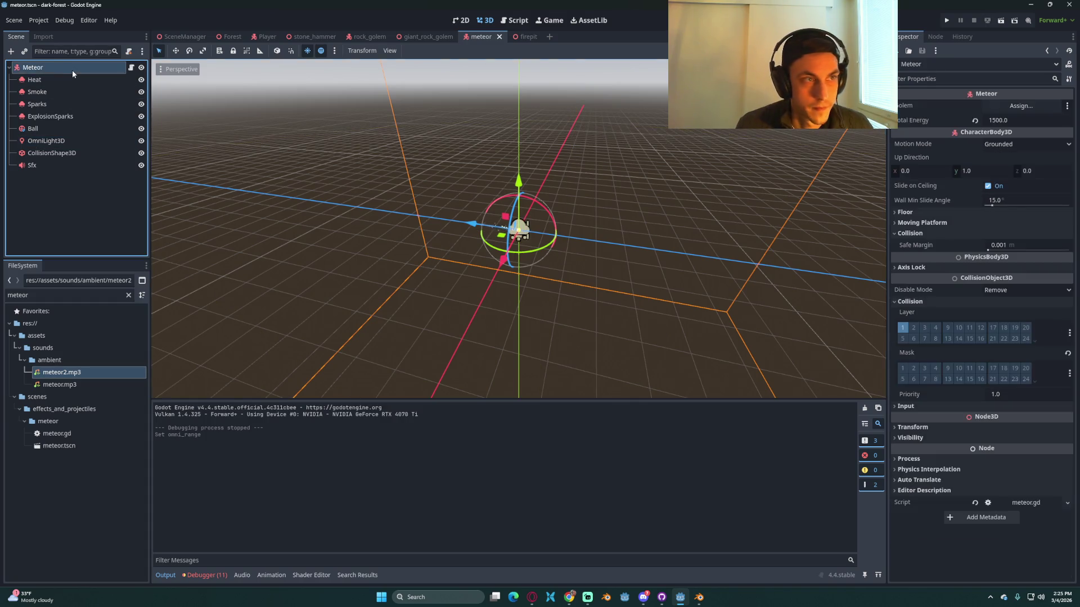
pyautogui.click(34, 165)
pyautogui.click(59, 118)
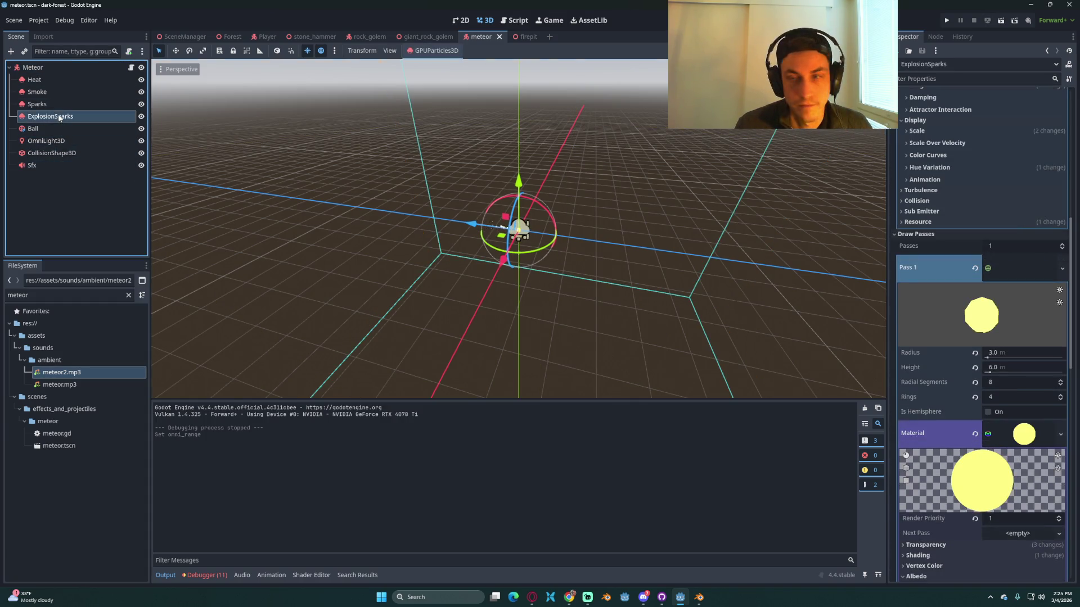
pyautogui.click(52, 130)
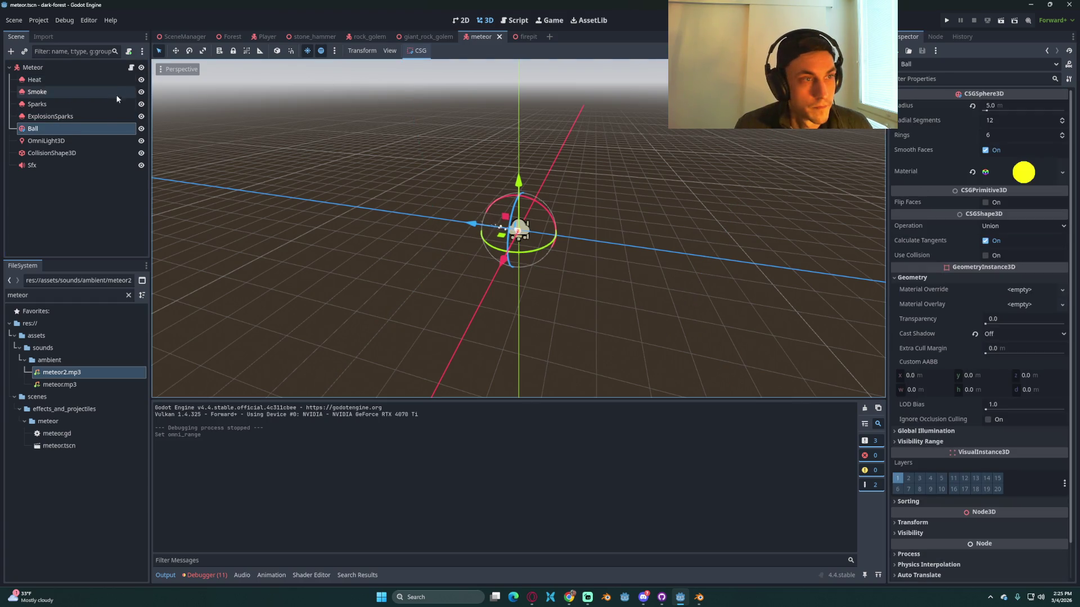
pyautogui.click(93, 145)
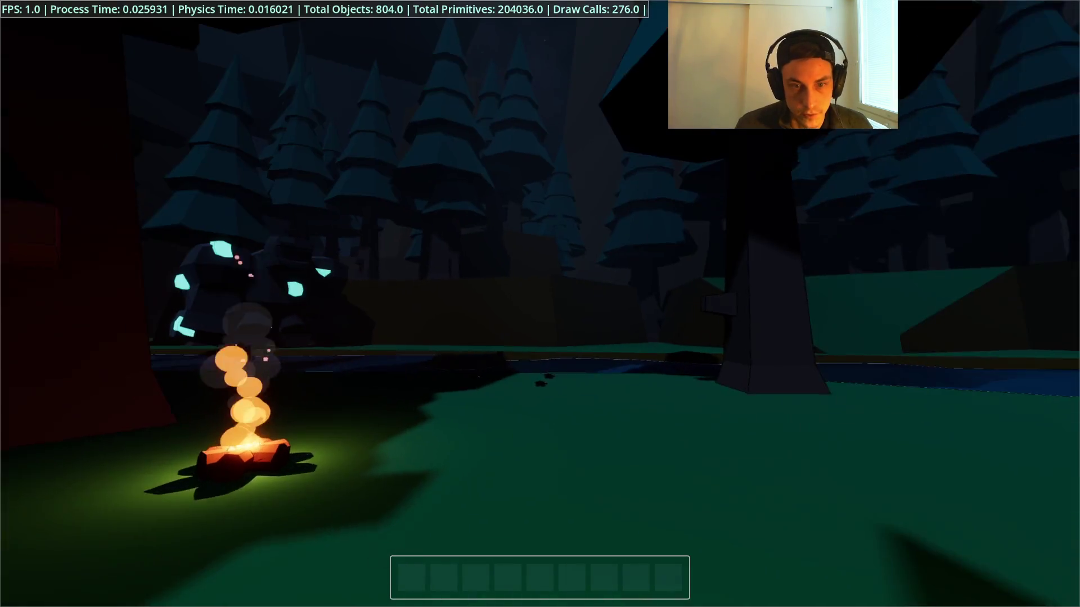
# Step: Load the saved game from the pause menu, explore the night sky, and exit the playtest
pyautogui.press('Escape')
pyautogui.click(541, 301)
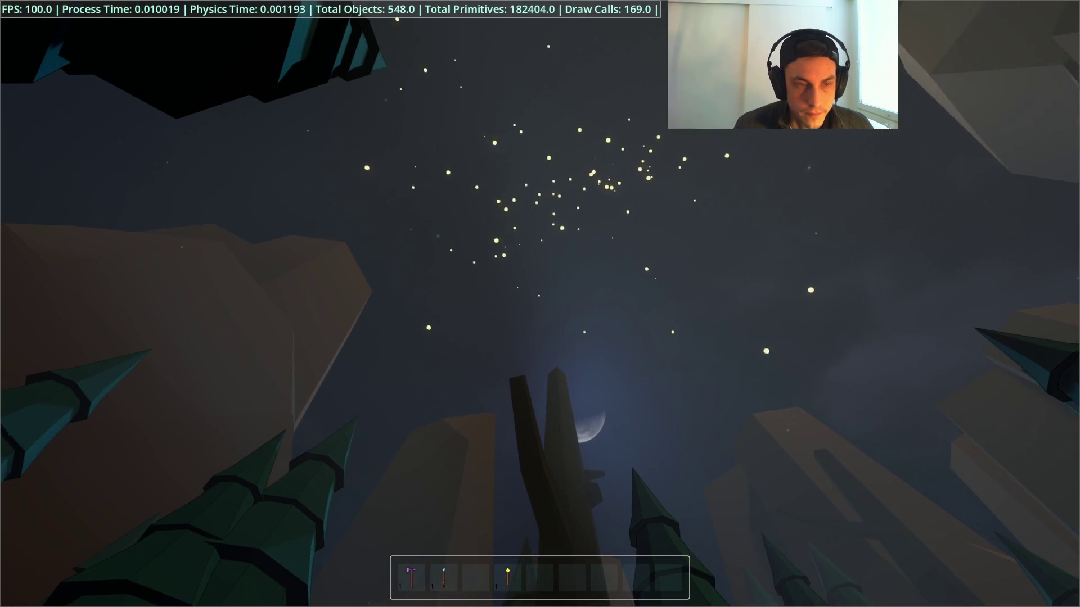
pyautogui.press('Escape')
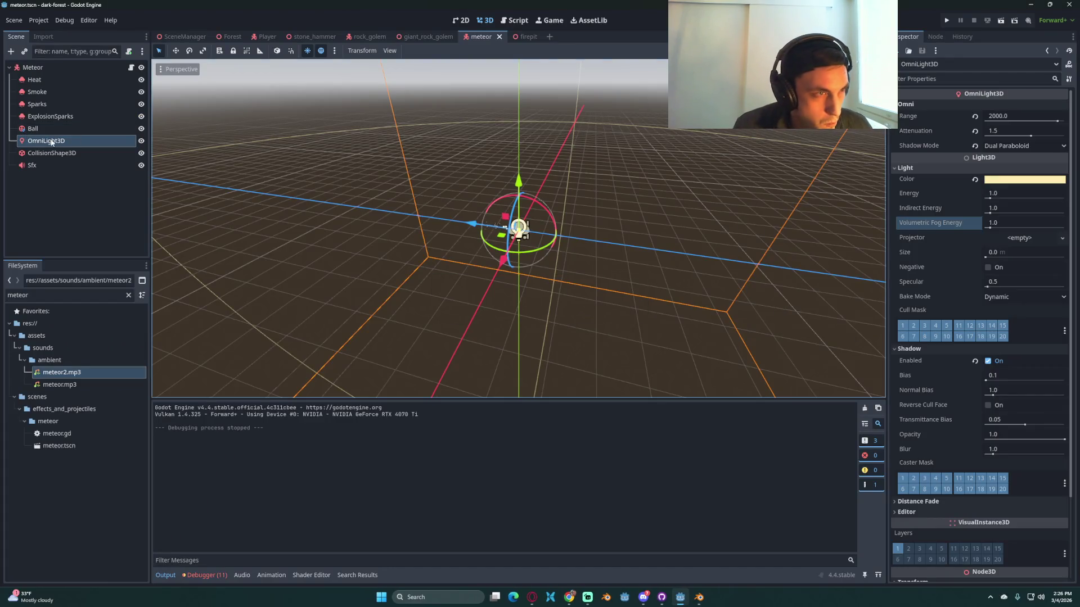
# Step: Set the Meteor's Total Energy to 2000 and save the scene
pyautogui.click(1014, 116)
pyautogui.click(66, 66)
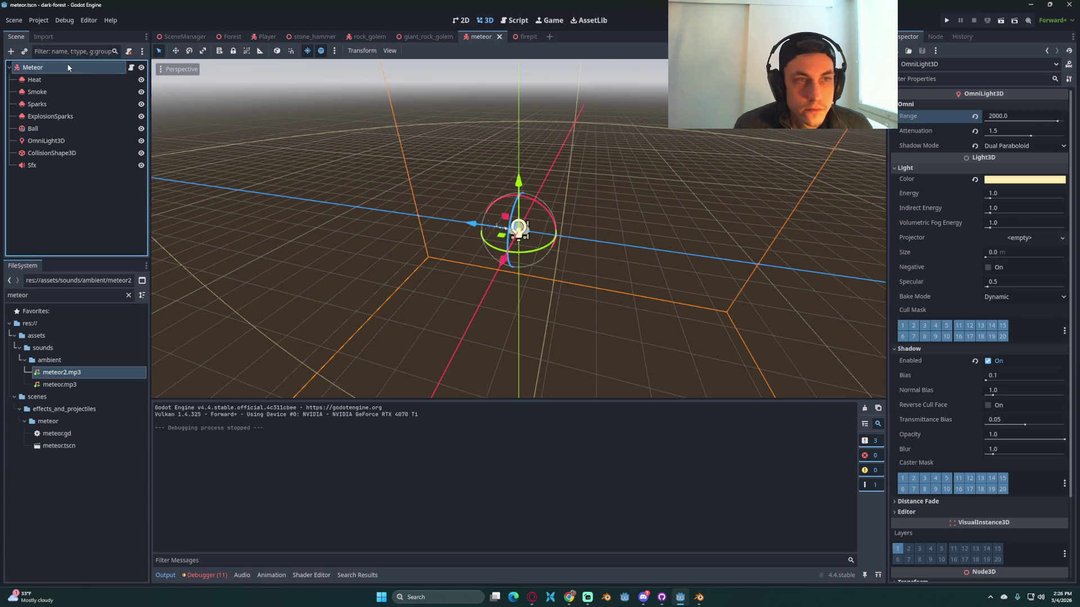
pyautogui.click(1012, 120)
pyautogui.write('2000')
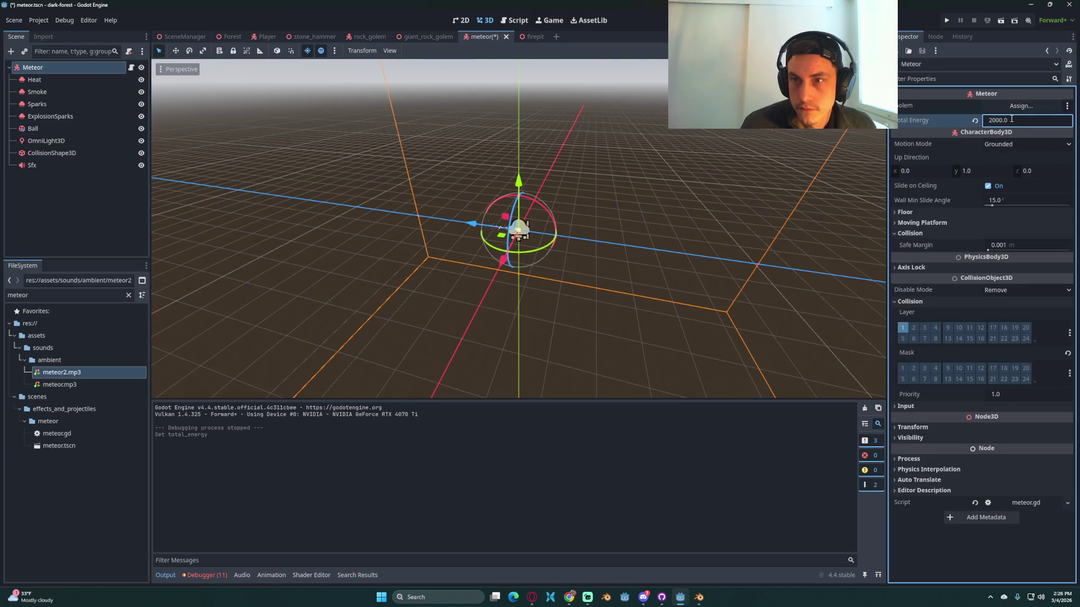
pyautogui.hotkey('ctrl', 's')
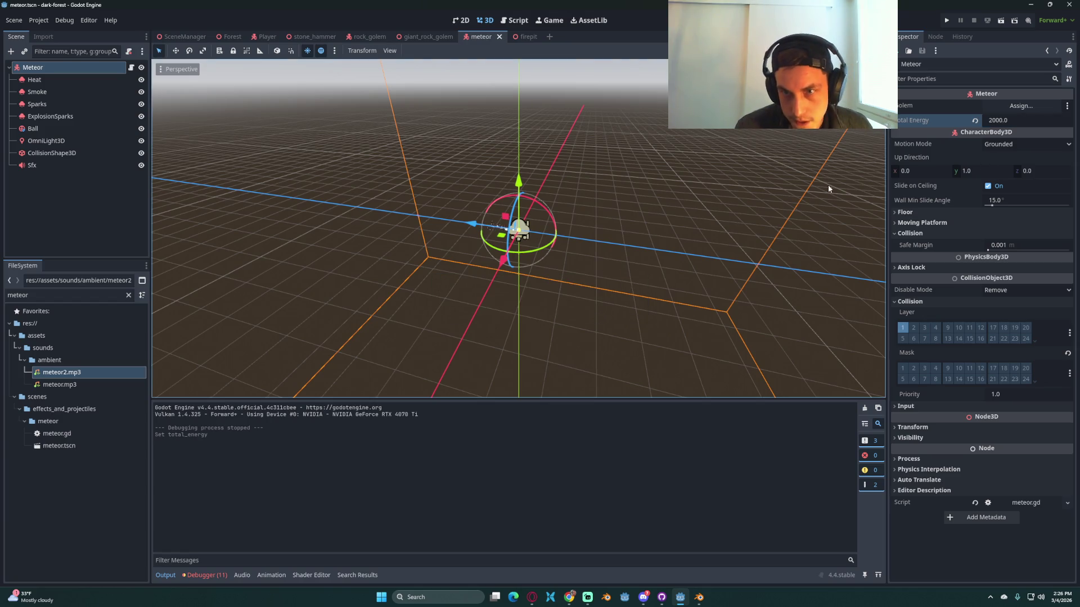
# Step: Reselect OmniLight3D, save the meteor scene again and run the game
pyautogui.click(45, 141)
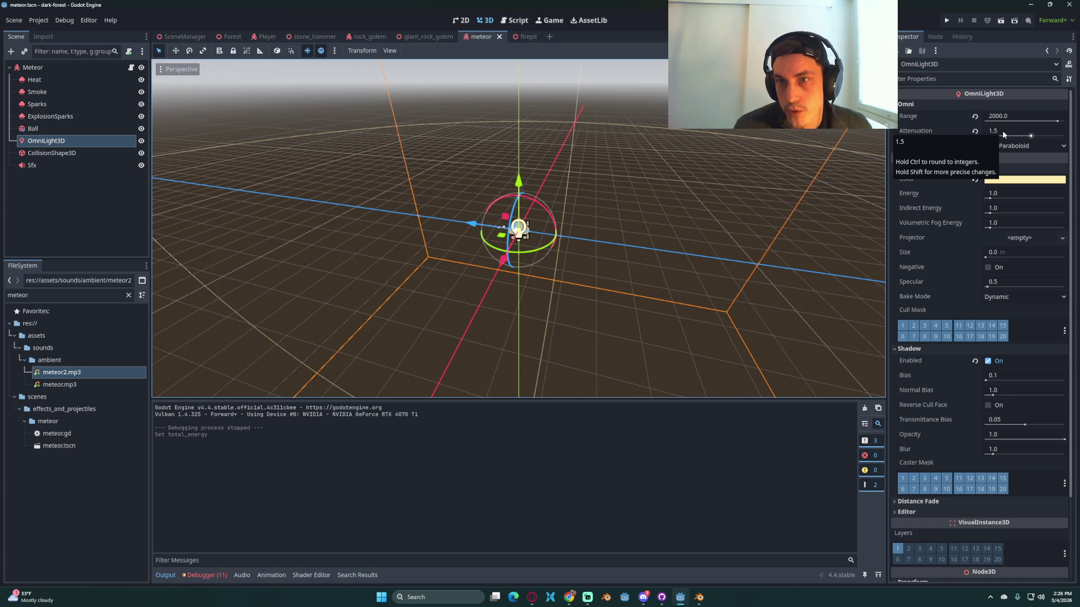
pyautogui.hotkey('ctrl', 's')
pyautogui.hotkey('ctrl', 's')
pyautogui.click(945, 22)
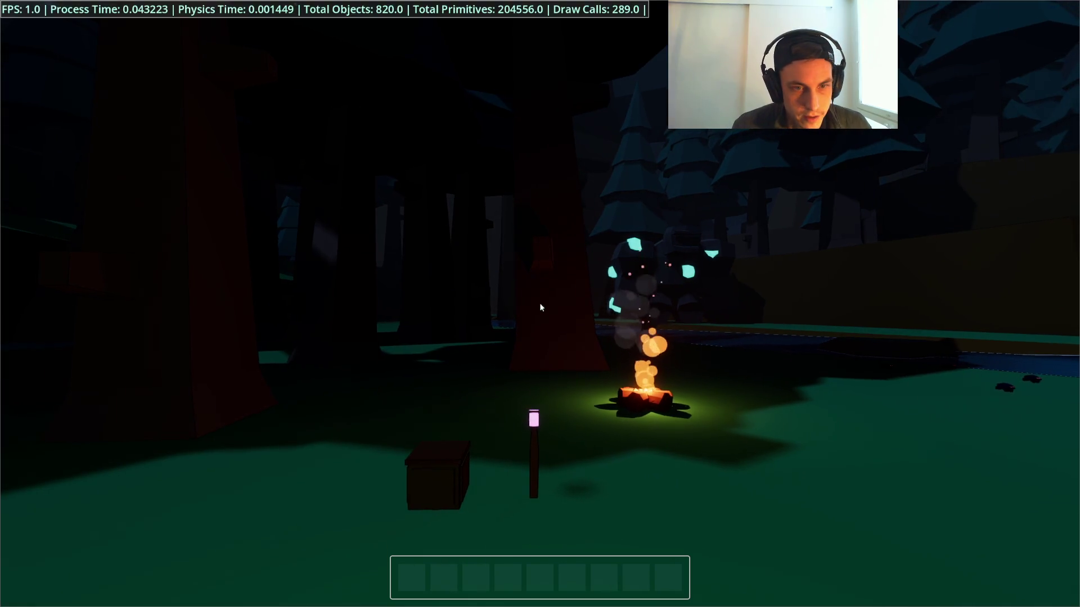
# Step: Load the saved game from the pause menu, explore the forest and equip the spear
pyautogui.press('Escape')
pyautogui.click(540, 291)
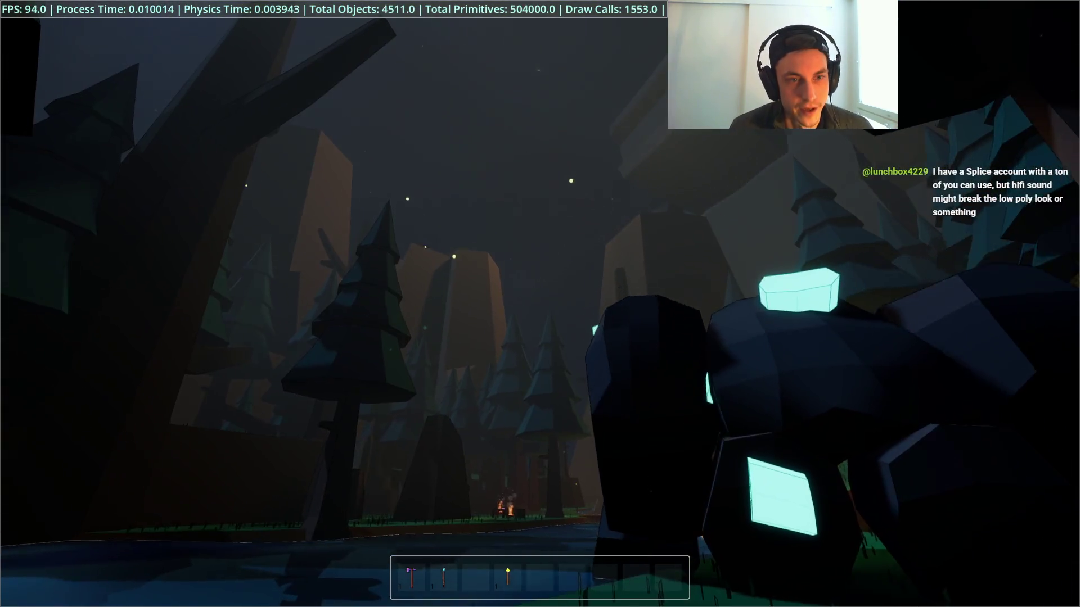
pyautogui.press('2')
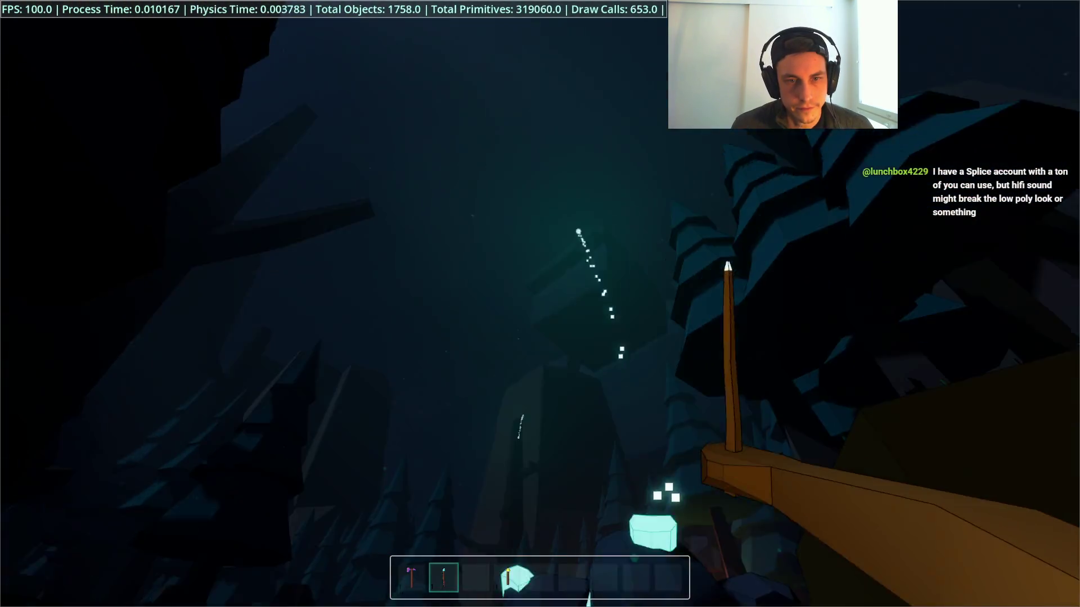
# Step: Thrust the spear at the crystal rocks, rock creature and grass, then stop the game with F8
pyautogui.click(540, 304)
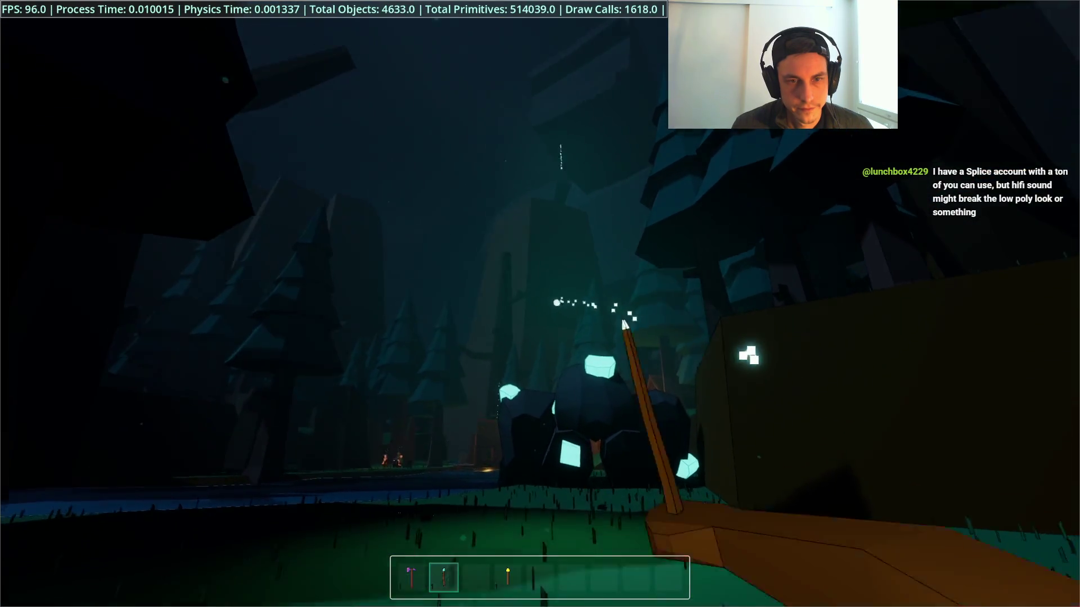
pyautogui.click(540, 303)
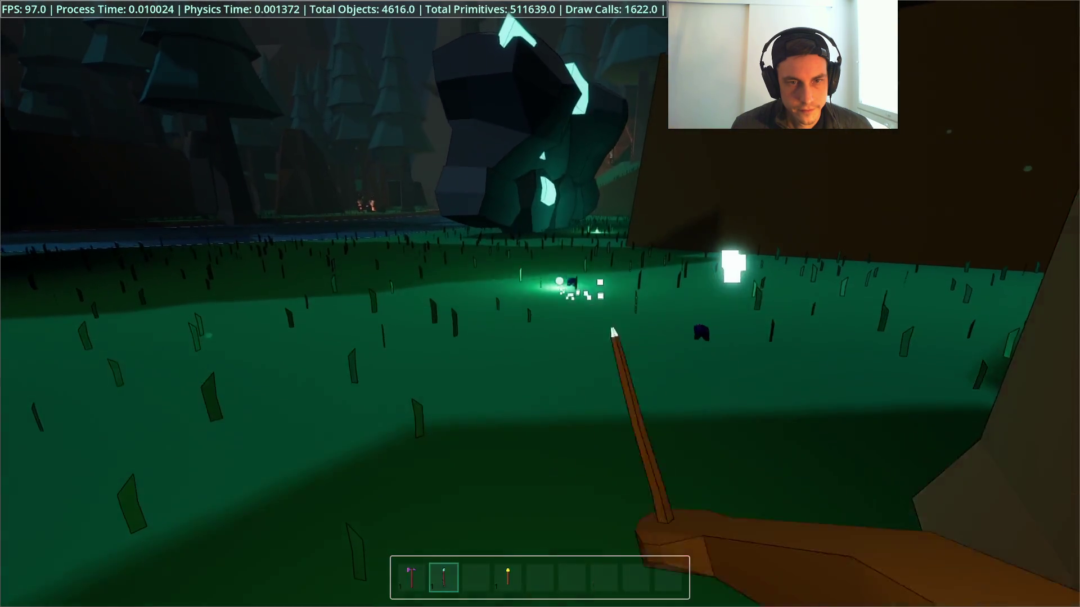
pyautogui.click(539, 303)
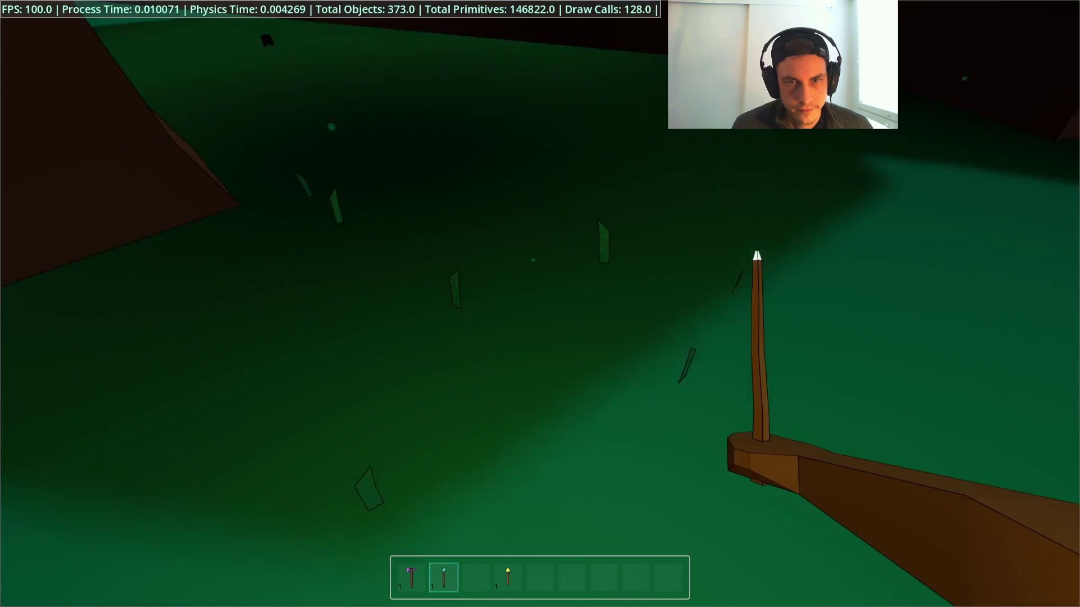
pyautogui.click(539, 303)
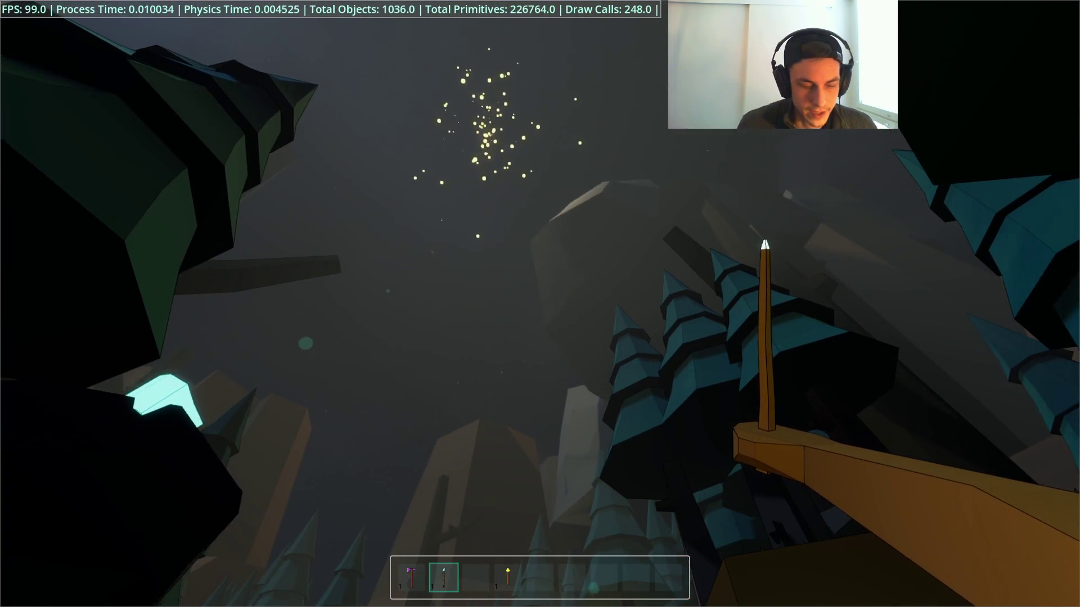
pyautogui.press('F8')
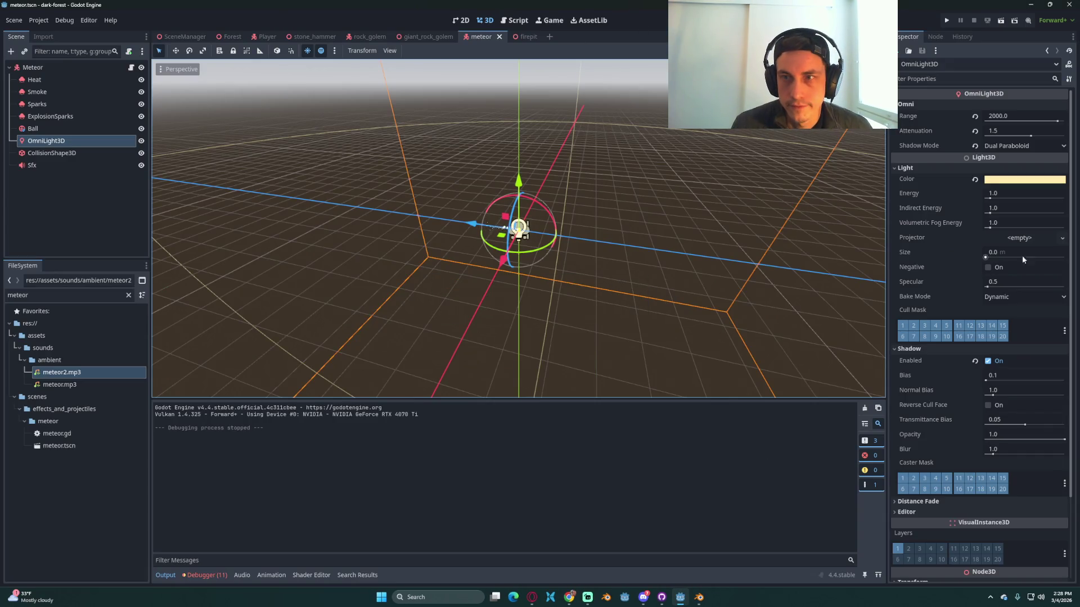
# Step: Set the ExplosionSparks particle Amount to 75
pyautogui.click(65, 118)
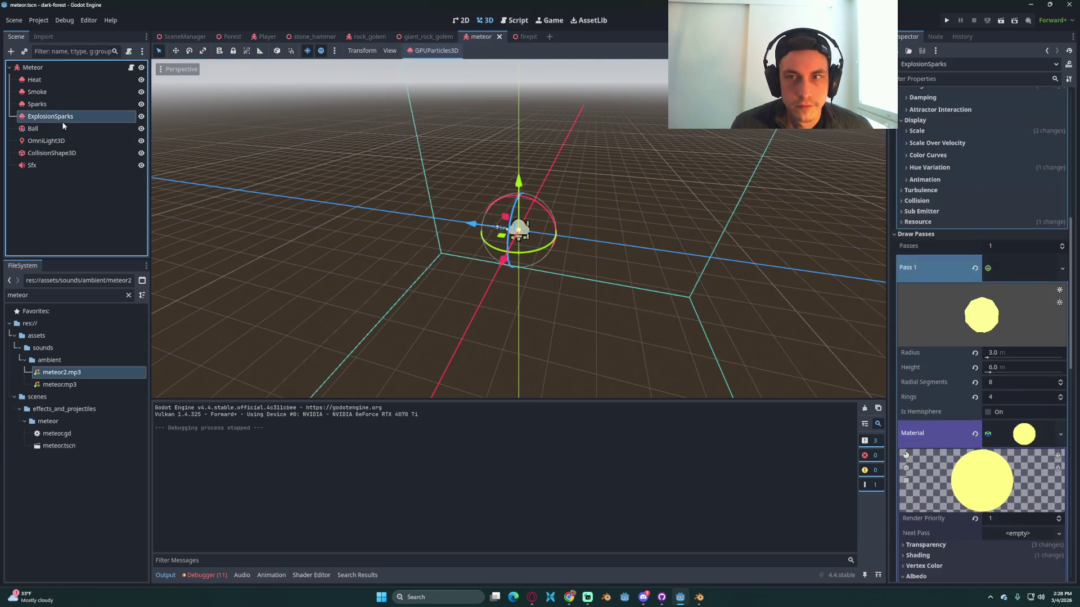
pyautogui.scroll(8, 1014, 250)
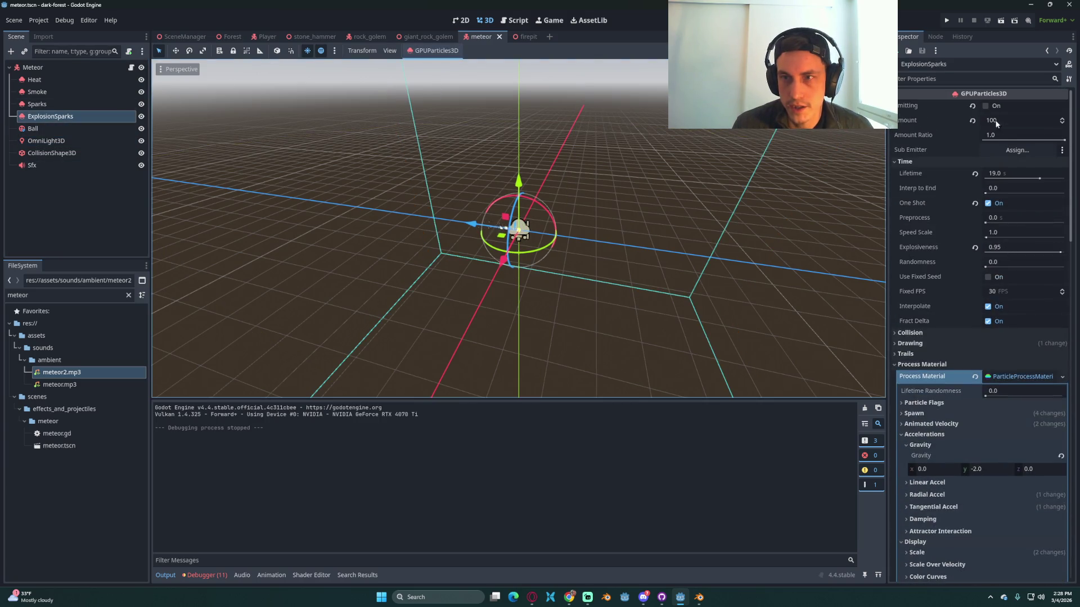
pyautogui.click(1010, 122)
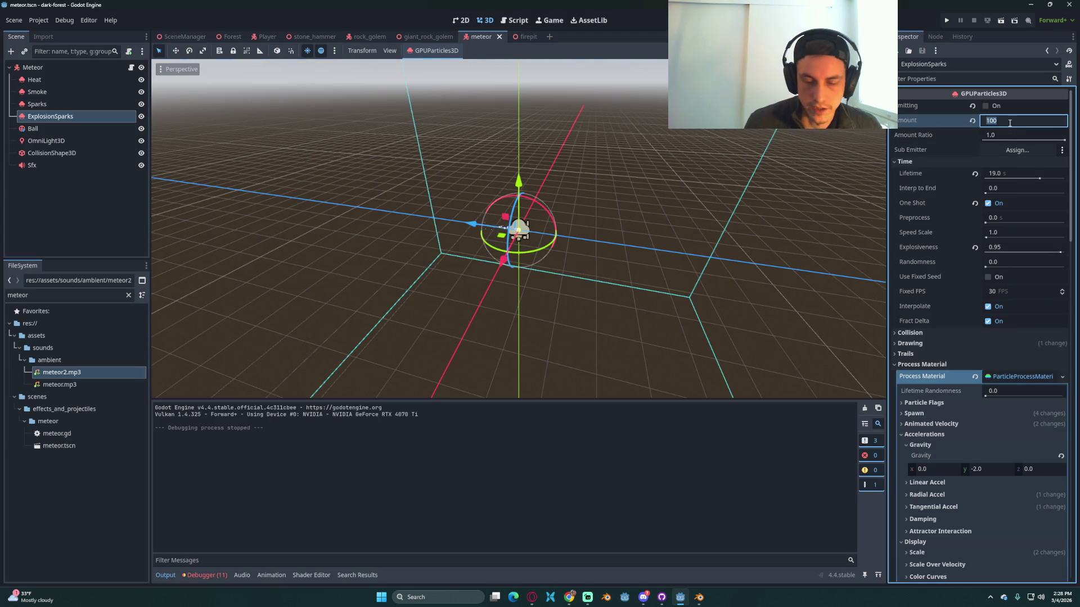
pyautogui.write('75')
pyautogui.press('Return')
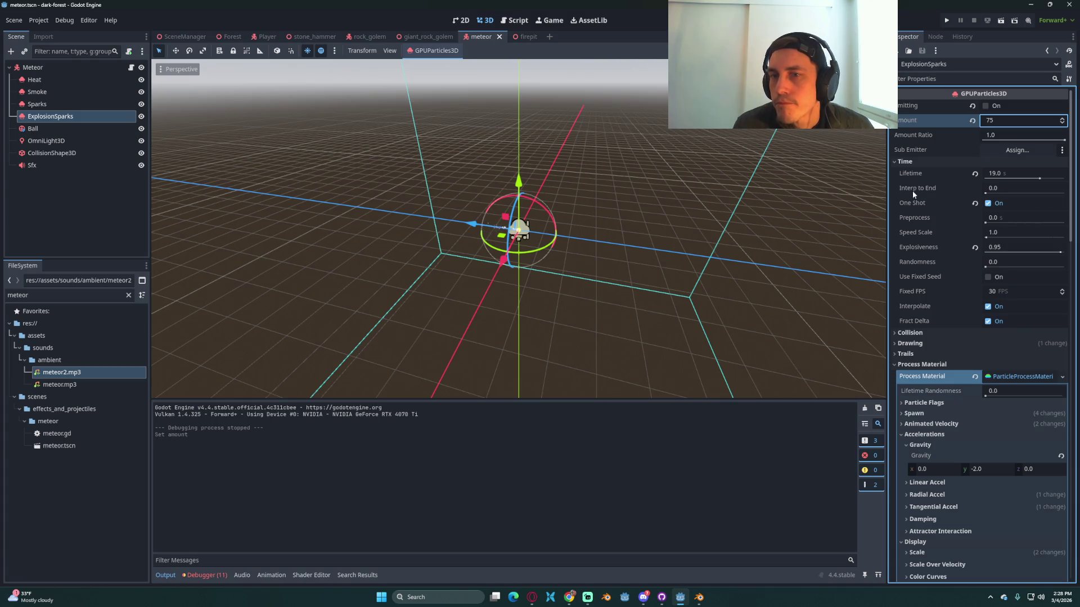
# Step: Collapse the Accelerations and Display sections and show the debugger panel
pyautogui.moveTo(912, 191)
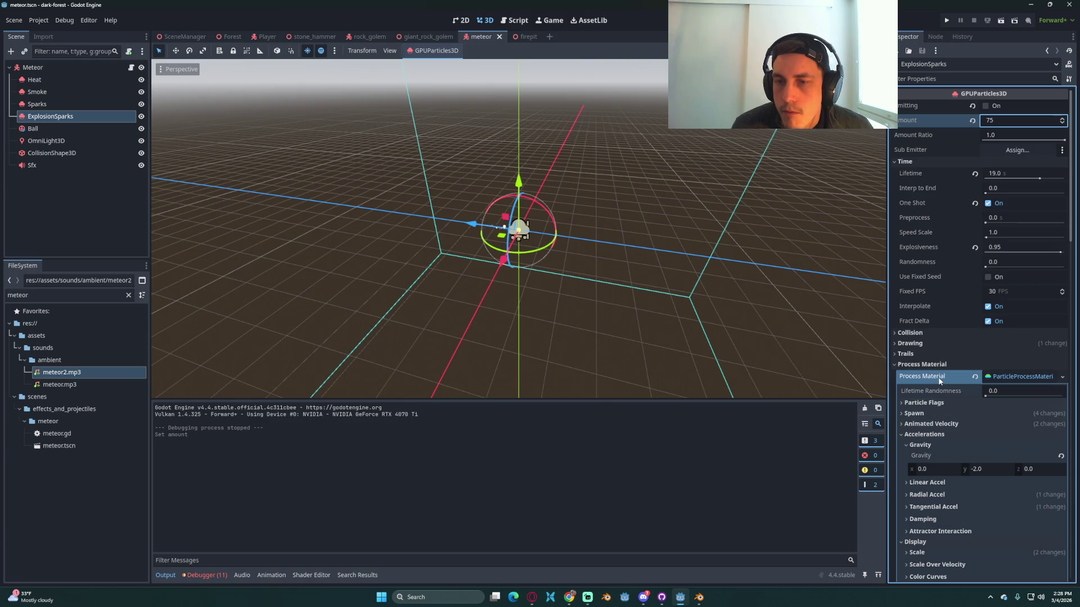
pyautogui.moveTo(939, 380)
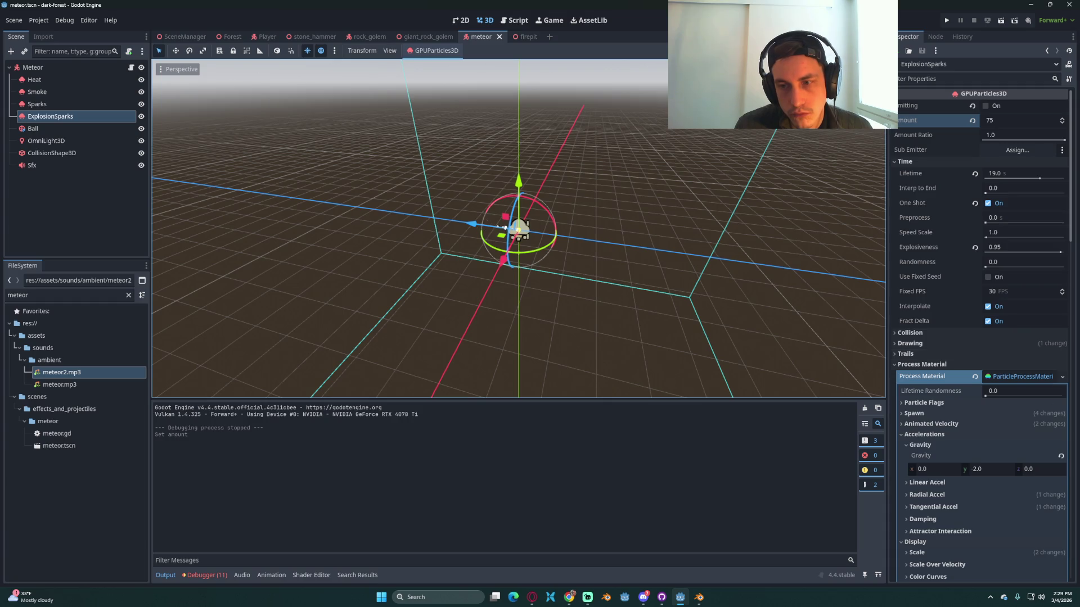
pyautogui.click(905, 438)
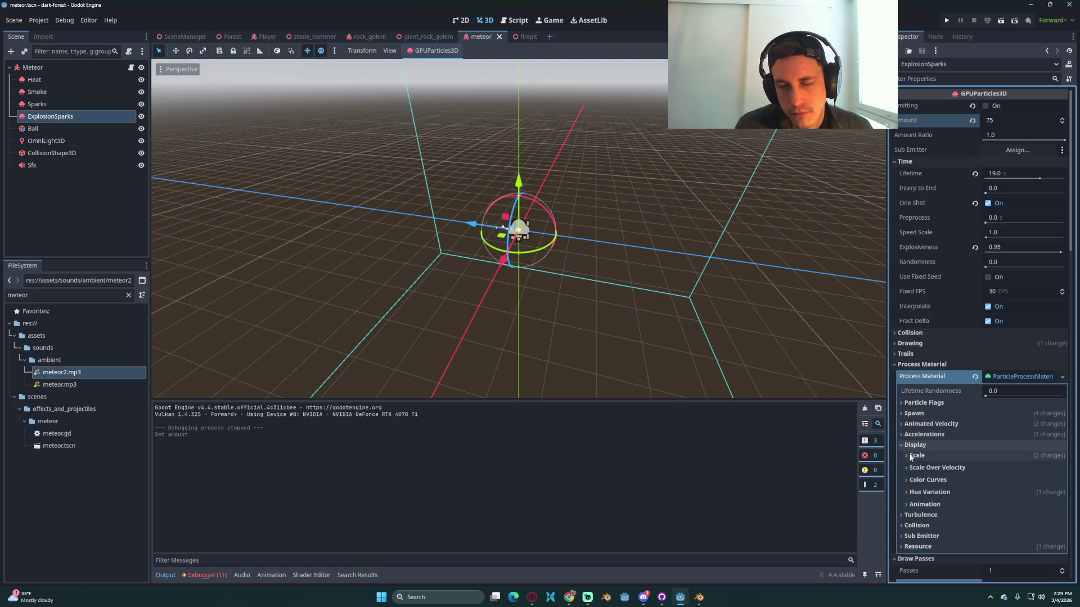
pyautogui.click(911, 448)
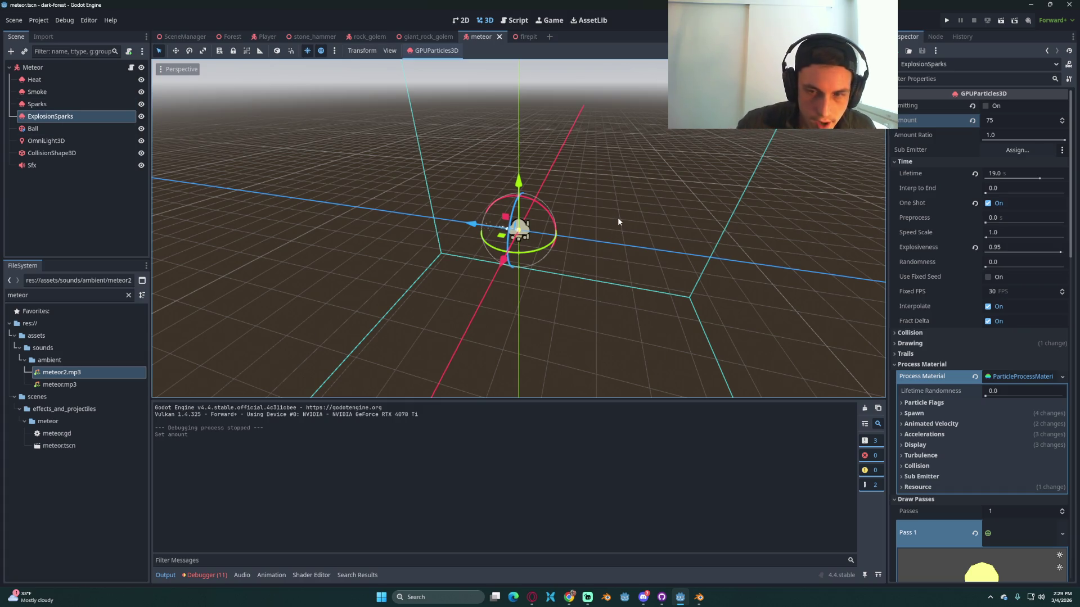
pyautogui.scroll(-4, 987, 433)
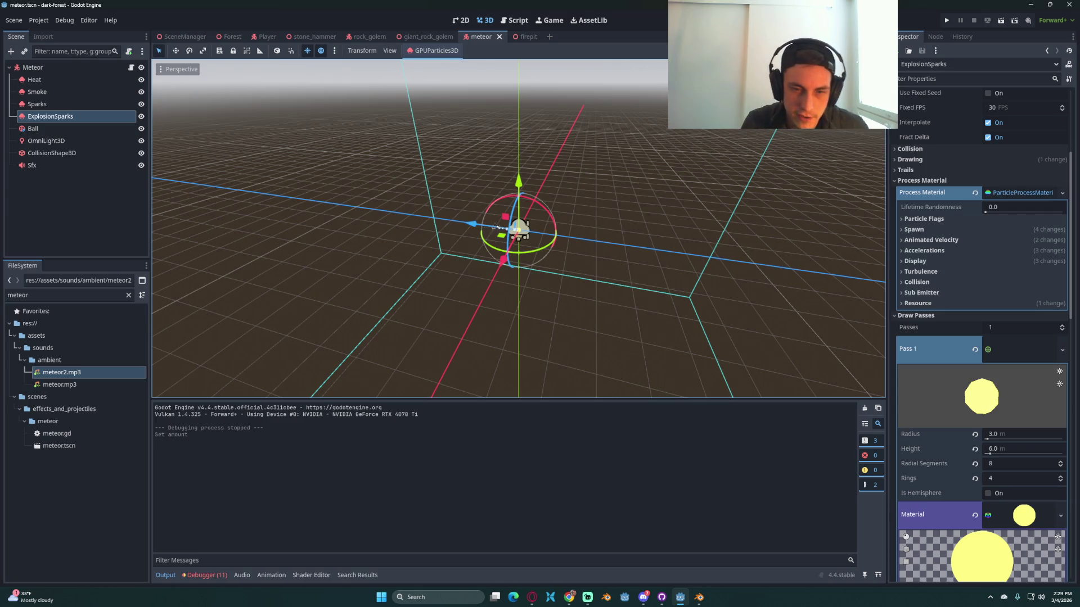
pyautogui.click(191, 574)
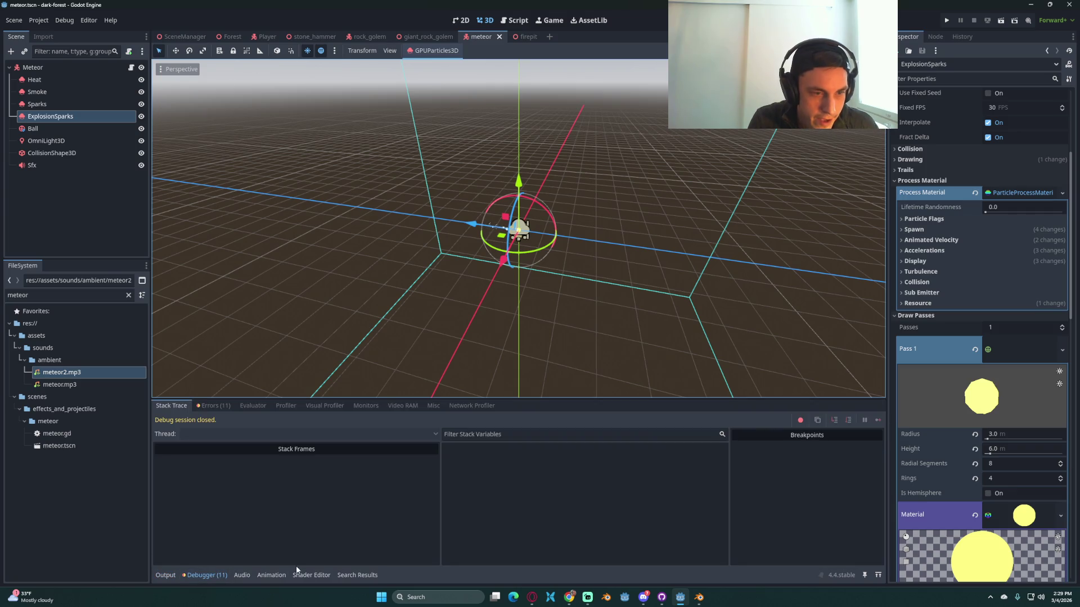
# Step: Open the Audio bus mixer and start previewing the meteor Sfx sound
pyautogui.click(242, 575)
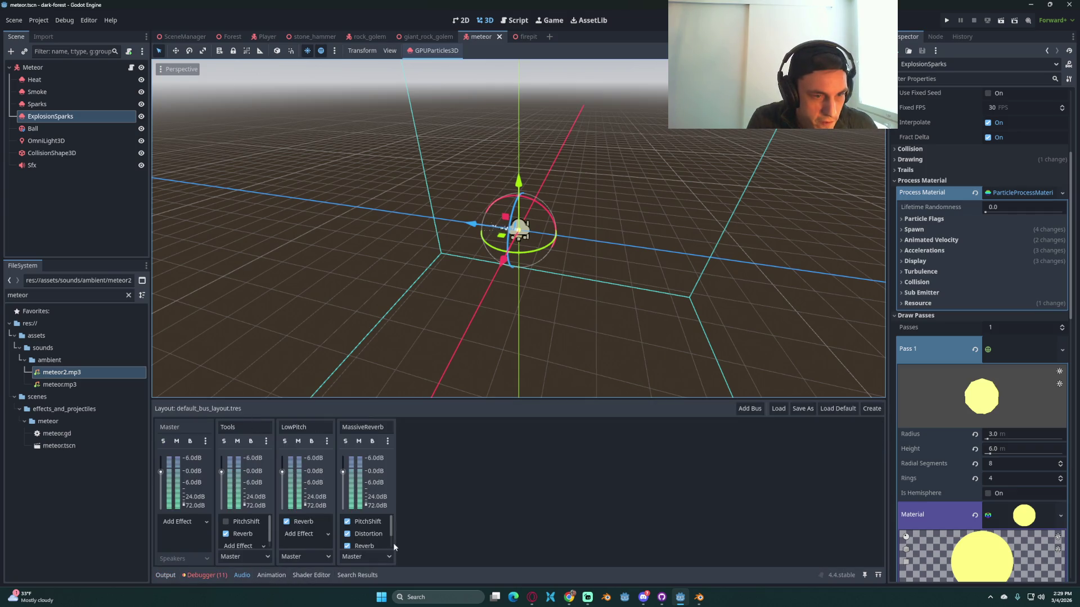
pyautogui.click(368, 522)
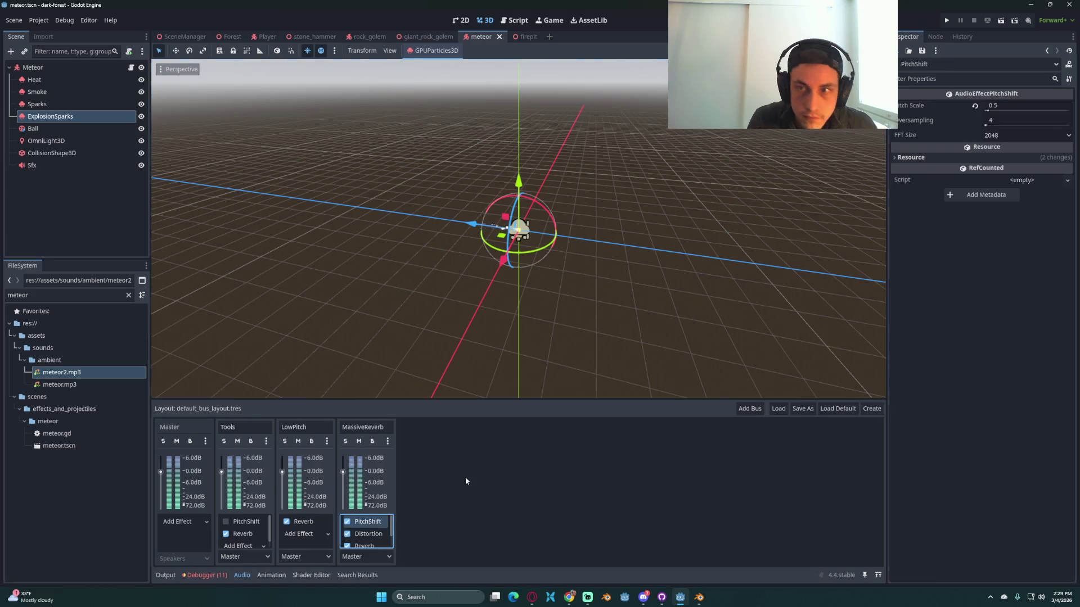
pyautogui.click(59, 165)
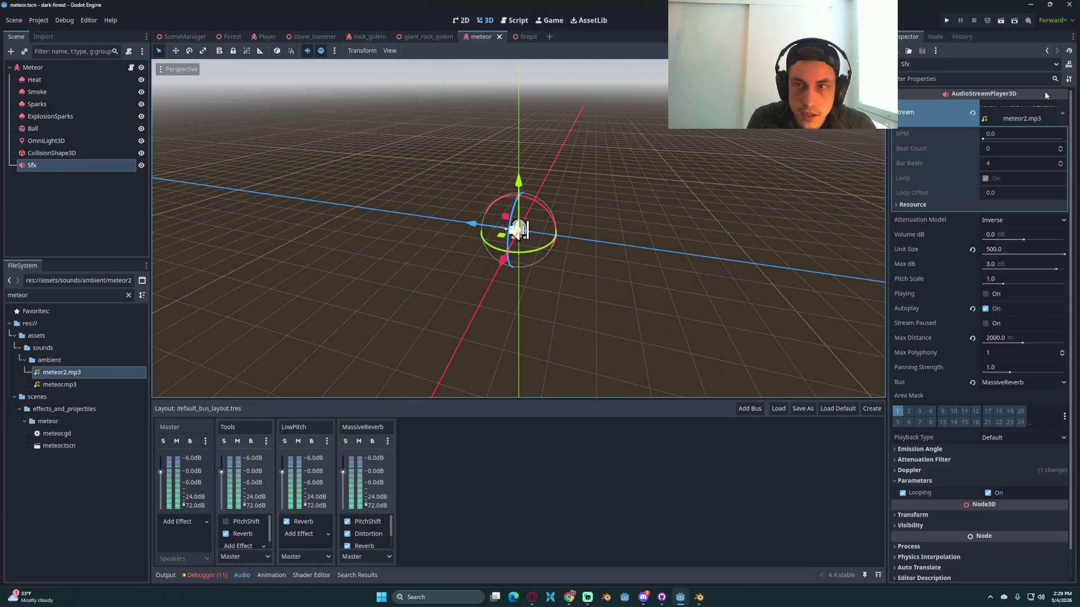
pyautogui.click(984, 294)
# Step: Try MassiveReverb PitchShift pitch scales 0.7, 0.3, 0.4 and 0.6, then save
pyautogui.click(365, 521)
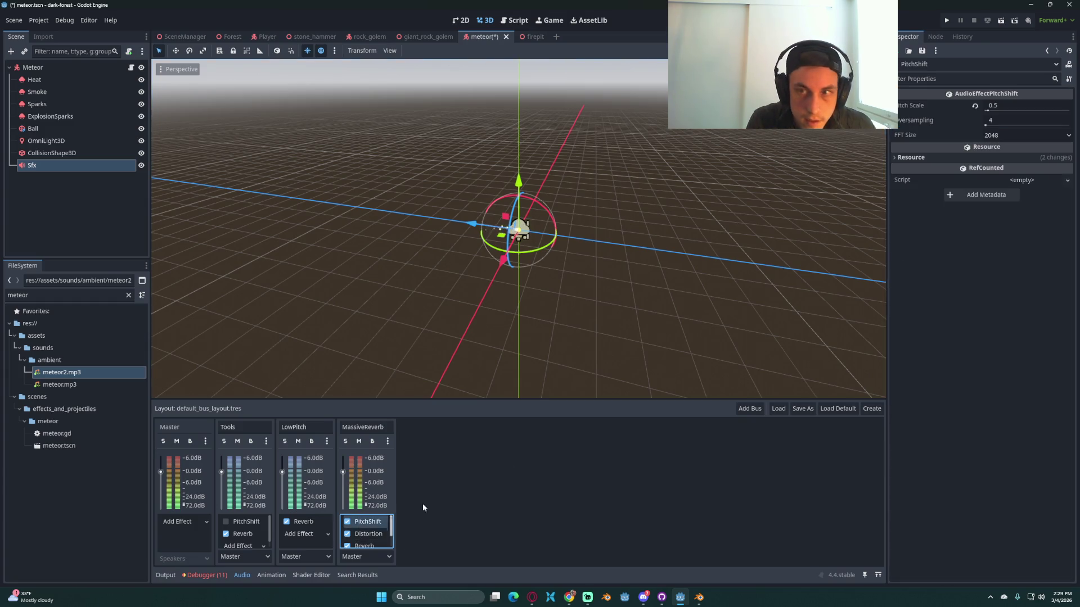
pyautogui.click(1004, 104)
pyautogui.write('0.7')
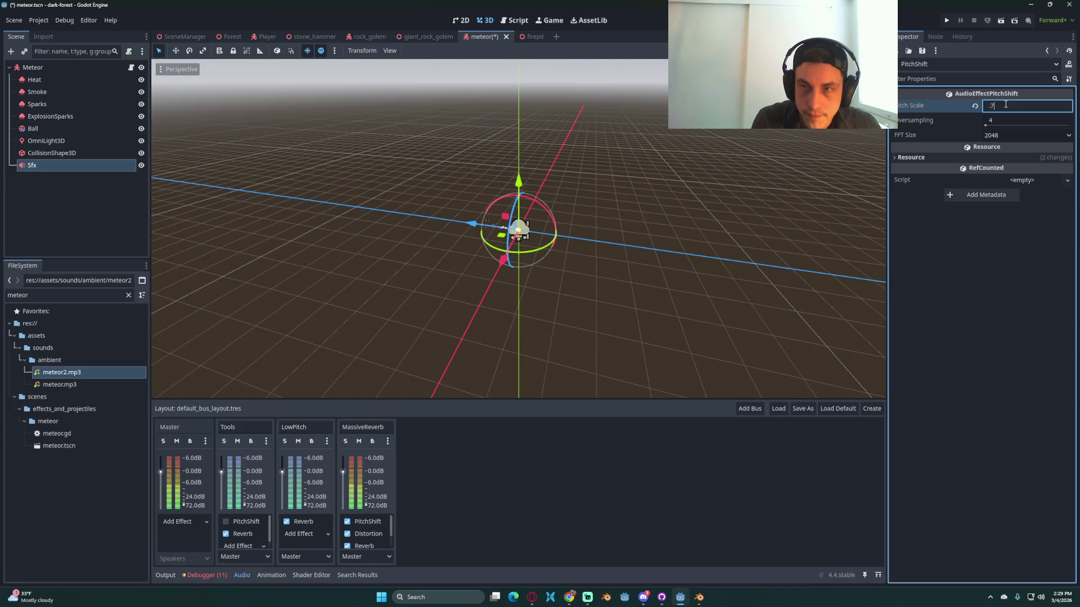
pyautogui.write('0.3')
pyautogui.press('Return')
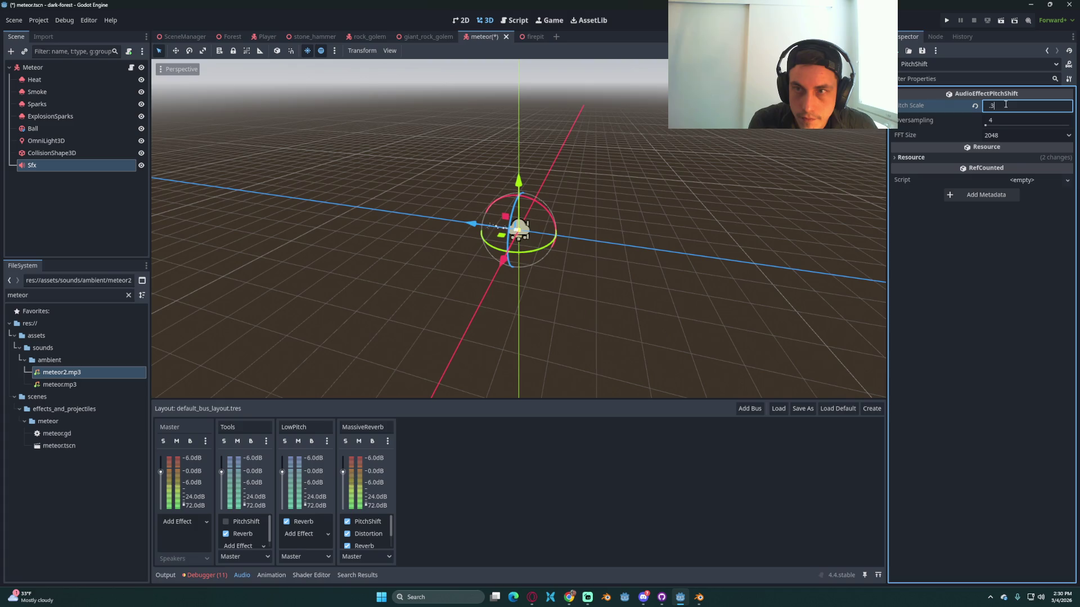
pyautogui.press('Return')
pyautogui.write('0.4')
pyautogui.press('Return')
pyautogui.write('0.6')
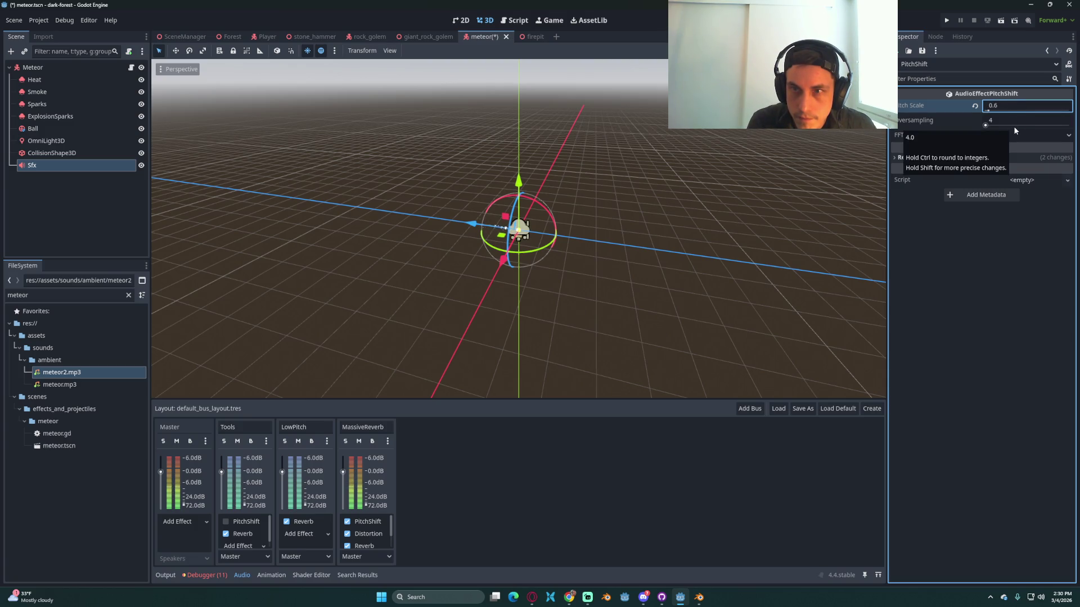
pyautogui.hotkey('ctrl', 's')
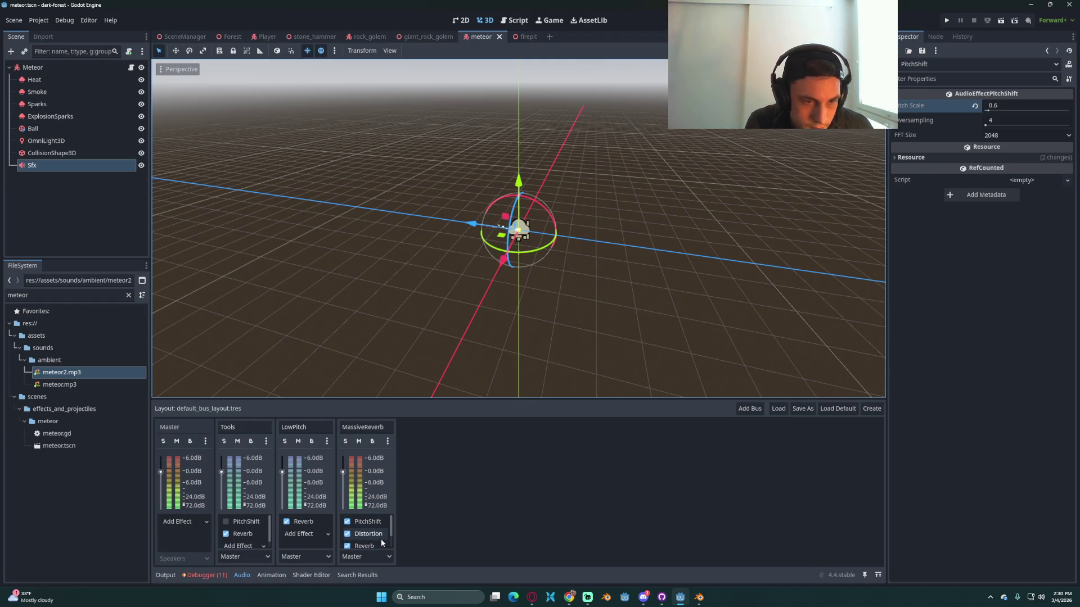
# Step: Set the Sfx node's Pitch Scale to 0.5 and save
pyautogui.scroll(1, 382, 532)
pyautogui.click(57, 165)
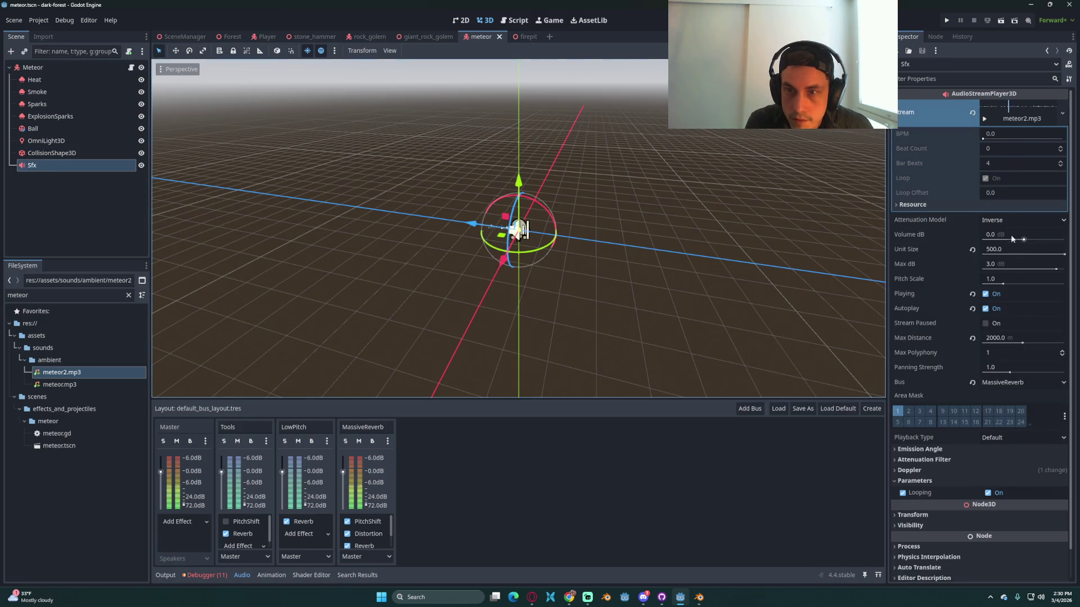
pyautogui.click(1007, 279)
pyautogui.write('0.5')
pyautogui.hotkey('ctrl', 's')
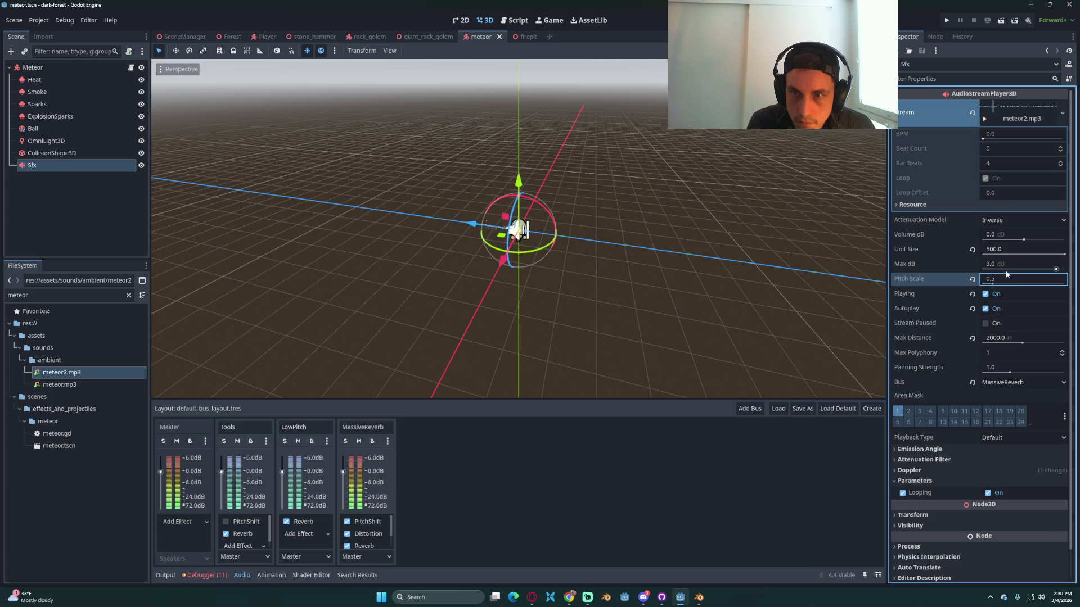
# Step: Retry the PitchShift pitch scale at 0.9, then 0.6, and save the scene
pyautogui.click(368, 522)
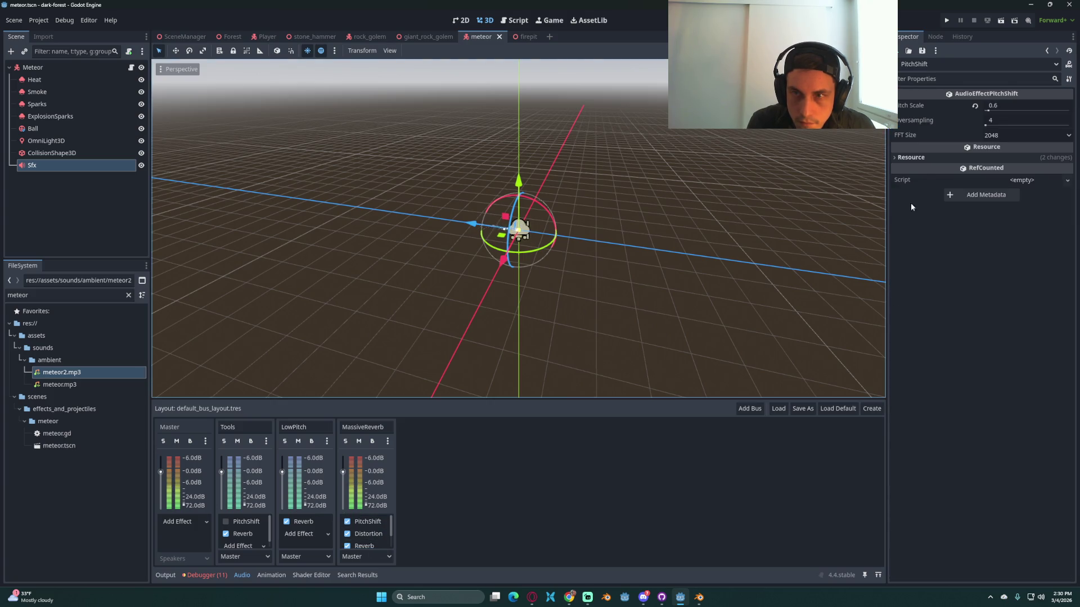
pyautogui.click(1004, 106)
pyautogui.press('BackSpace')
pyautogui.write('9')
pyautogui.press('Return')
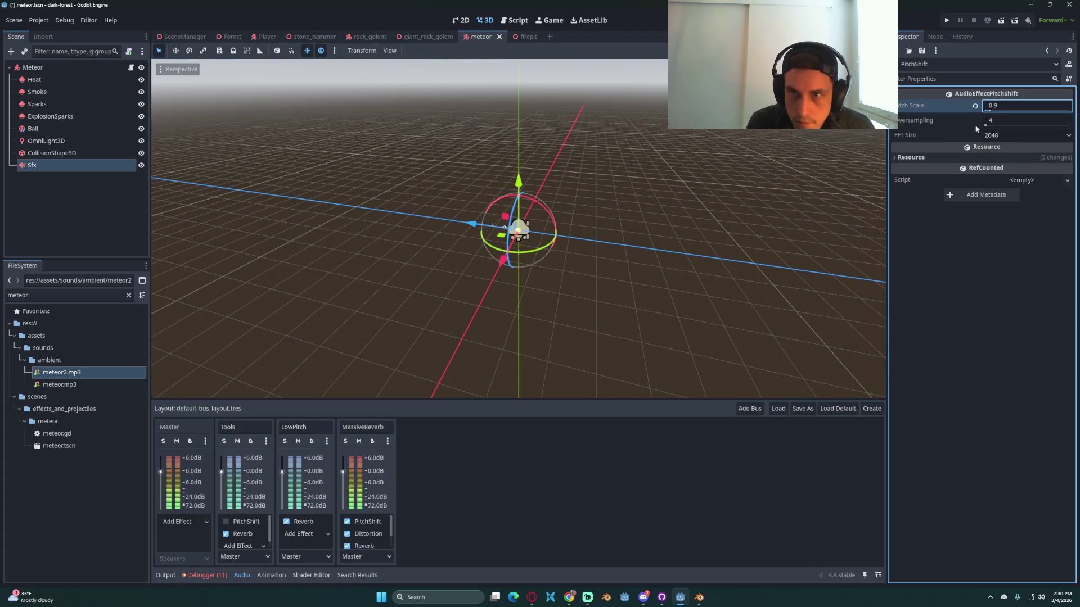
pyautogui.click(992, 107)
pyautogui.write('0.6')
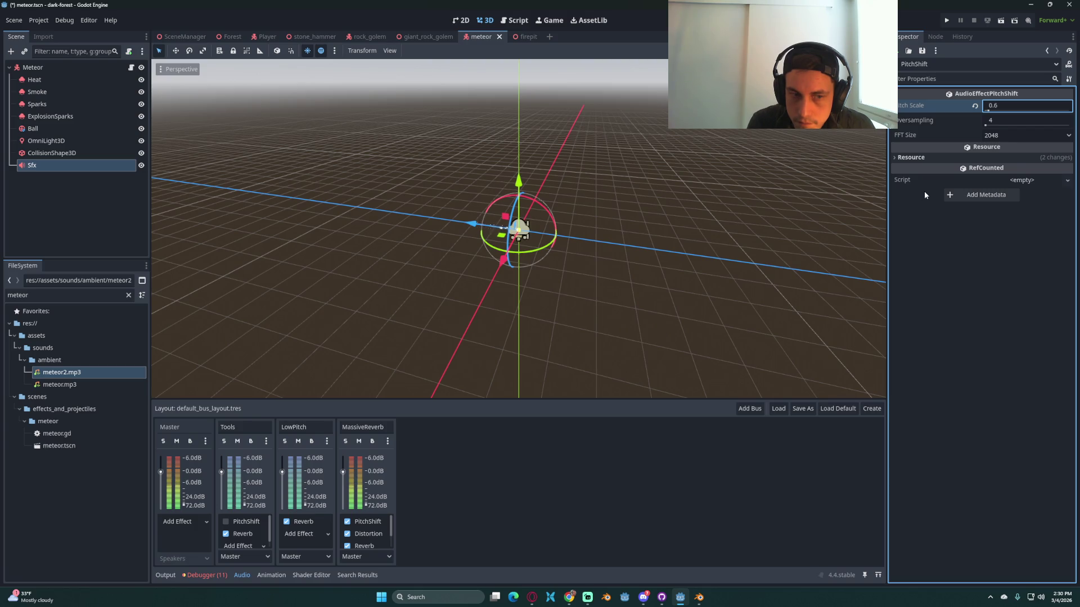
pyautogui.press('Return')
pyautogui.hotkey('ctrl', 's')
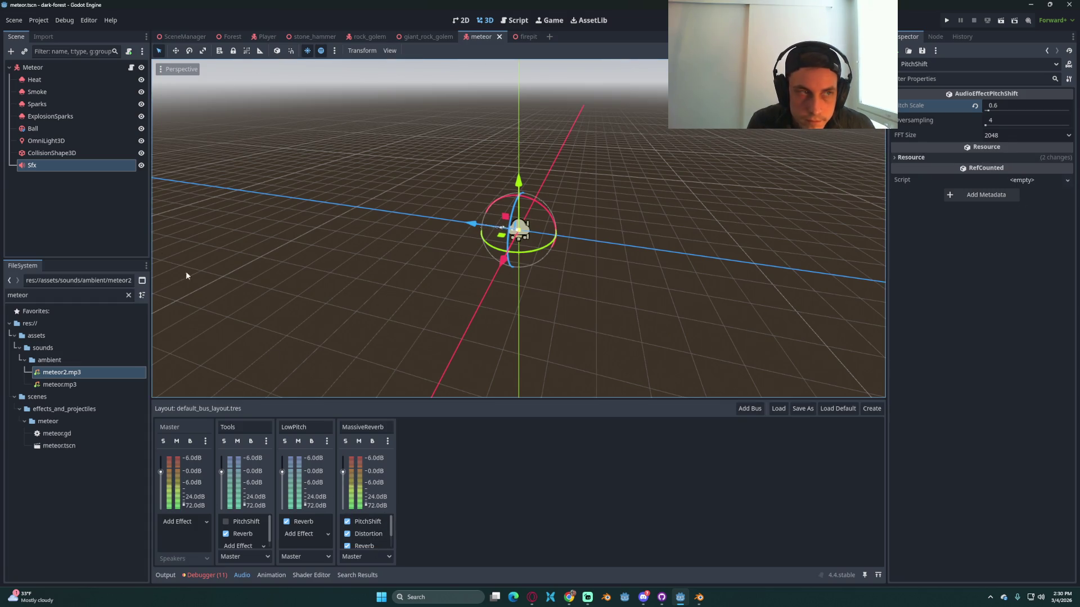
# Step: Try an Sfx Pitch Scale of 0.7, then reset it to 1.0 and save
pyautogui.click(58, 161)
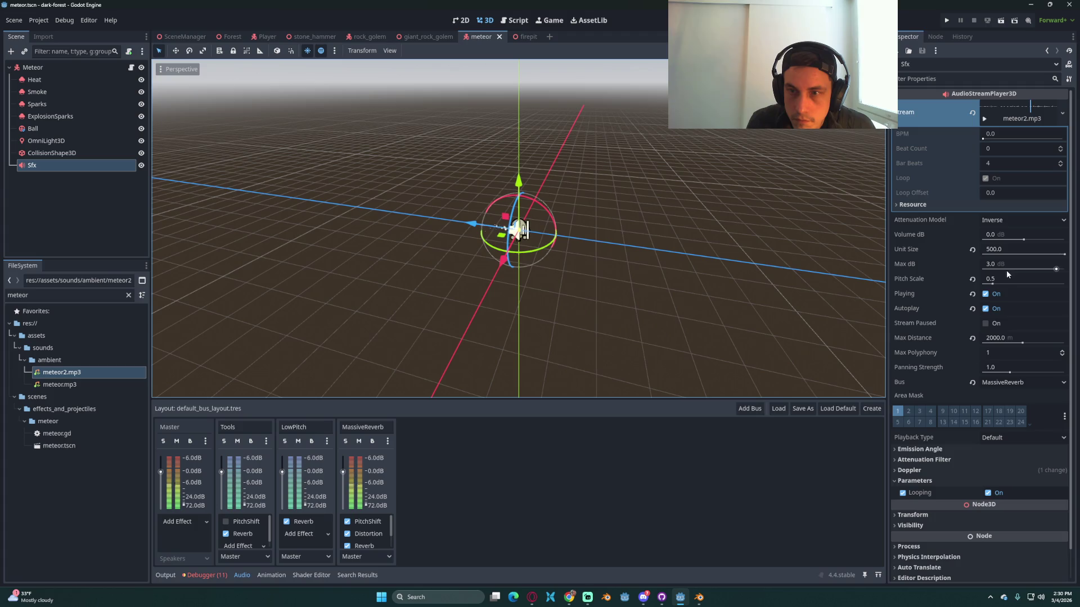
pyautogui.click(1011, 277)
pyautogui.write('0.7')
pyautogui.press('Return')
pyautogui.hotkey('ctrl', 's')
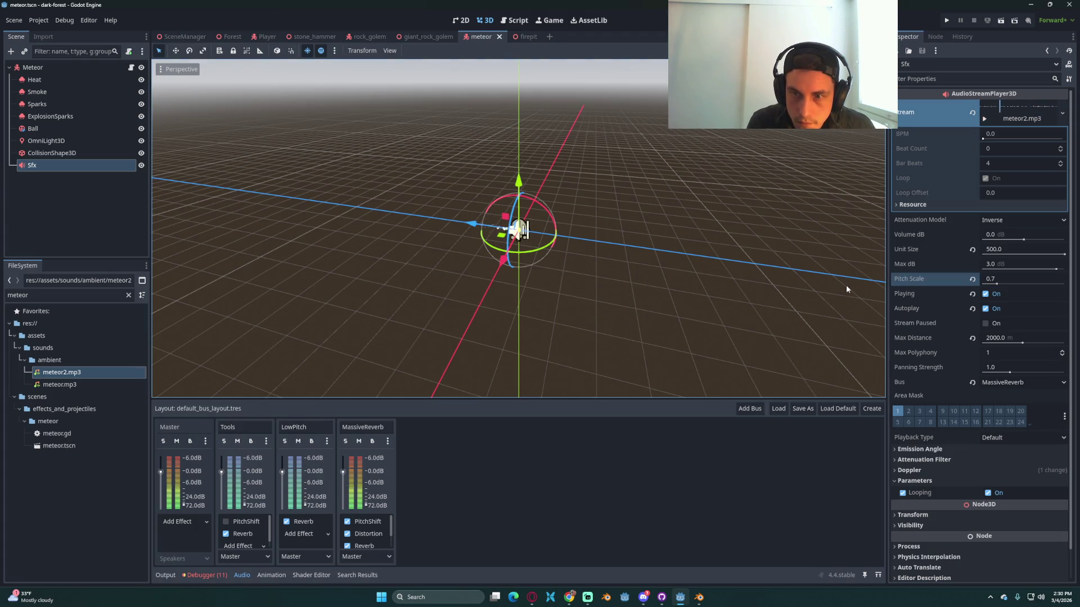
pyautogui.click(973, 279)
pyautogui.hotkey('ctrl', 's')
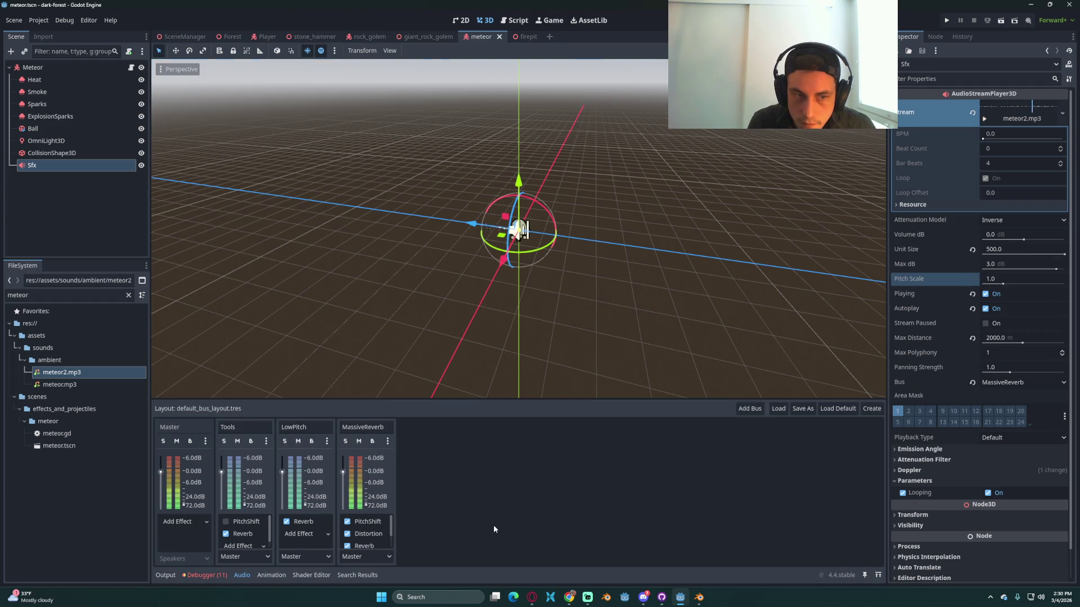
# Step: Set the MassiveReverb PitchShift Pitch Scale to 0.5
pyautogui.click(368, 521)
pyautogui.click(1007, 107)
pyautogui.write('0.5')
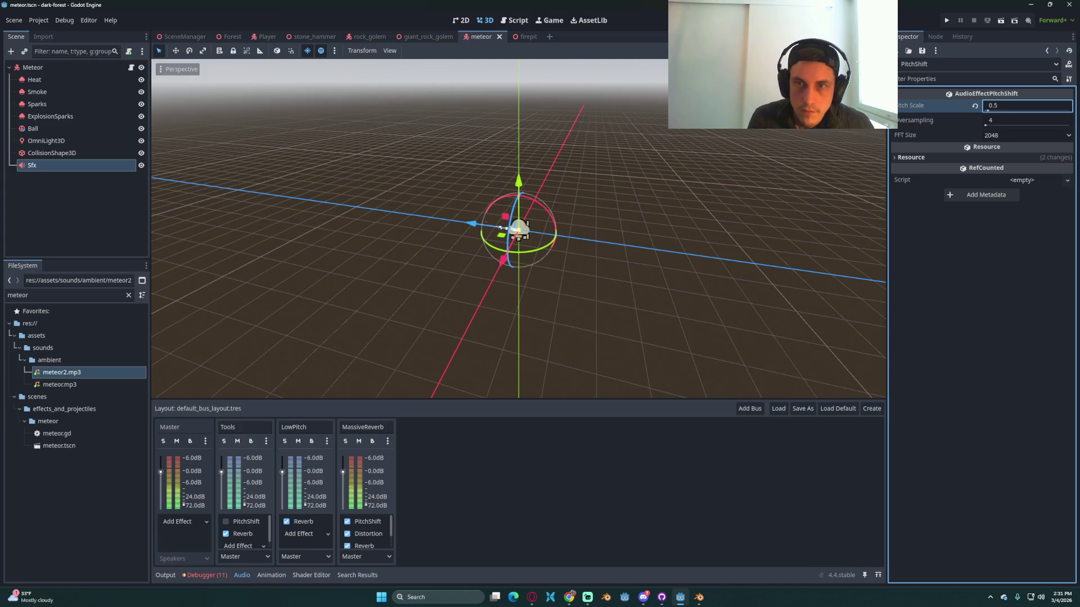
pyautogui.moveTo(923, 136)
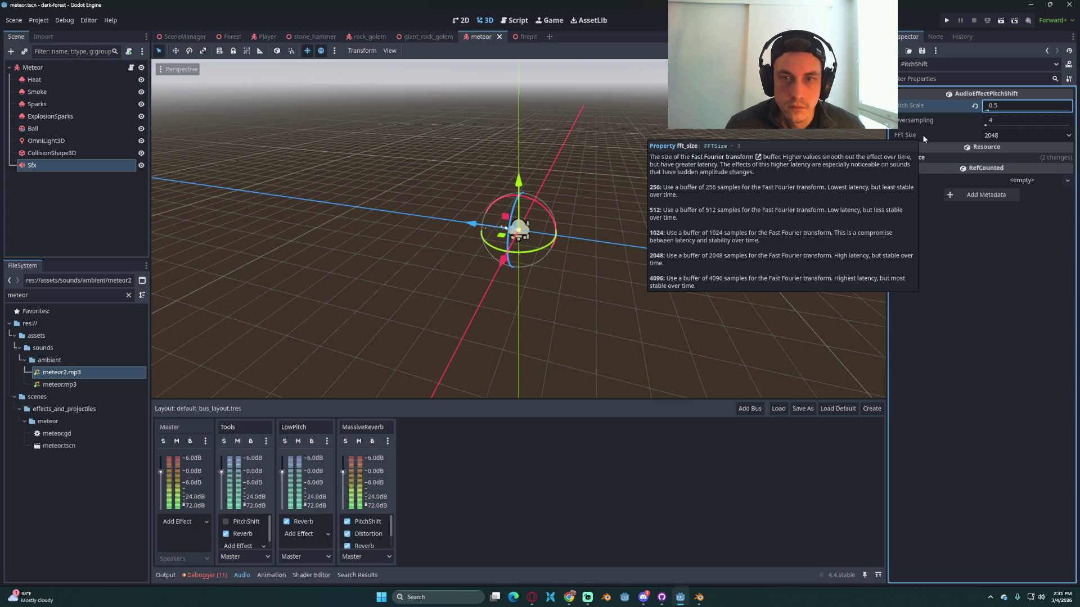
pyautogui.scroll(-1, 372, 544)
pyautogui.scroll(1, 371, 534)
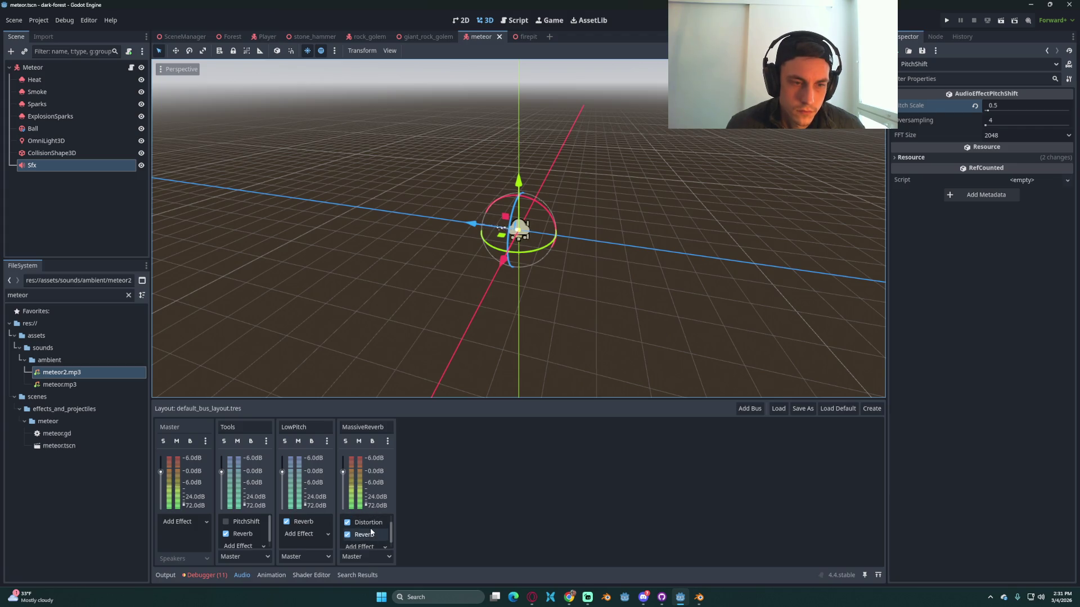
# Step: Raise Distortion drive to 0.31, adjust post and pre gain, reset Keep Hf to 16000 Hz
pyautogui.click(370, 525)
pyautogui.moveTo(998, 154); pyautogui.dragTo(1012, 156)
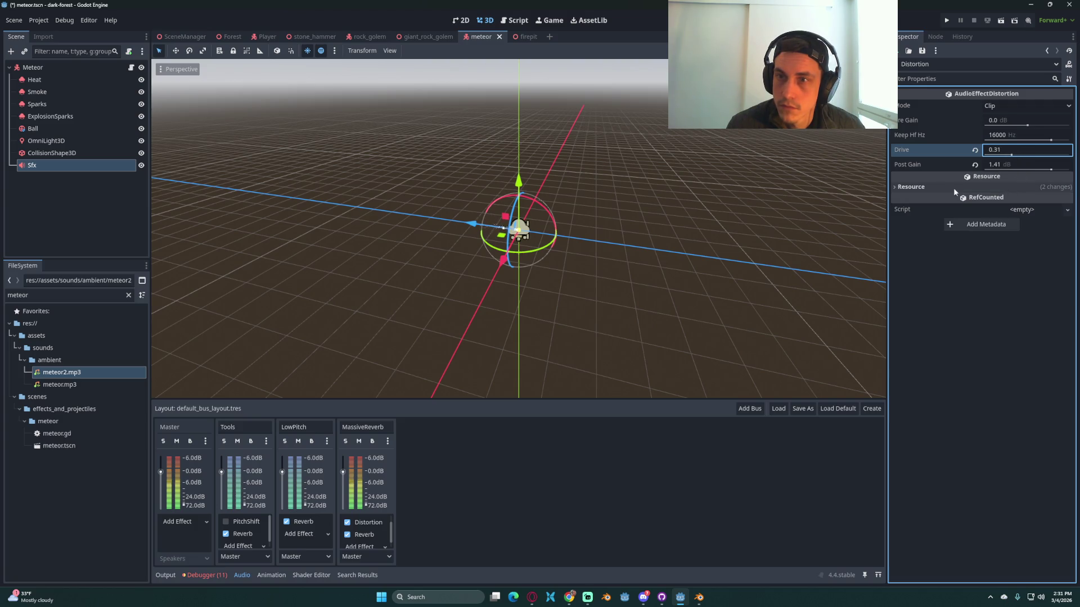
pyautogui.moveTo(1047, 172); pyautogui.dragTo(1052, 170)
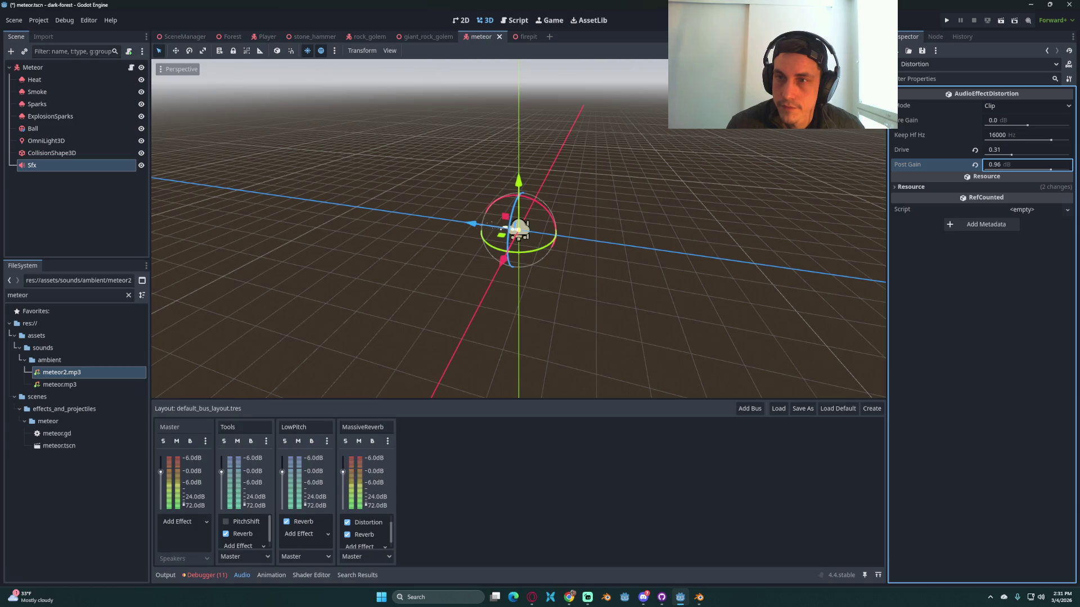
pyautogui.moveTo(1034, 136)
pyautogui.mouseDown()
pyautogui.moveTo(1051, 140)
pyautogui.moveTo(1040, 139)
pyautogui.mouseUp()
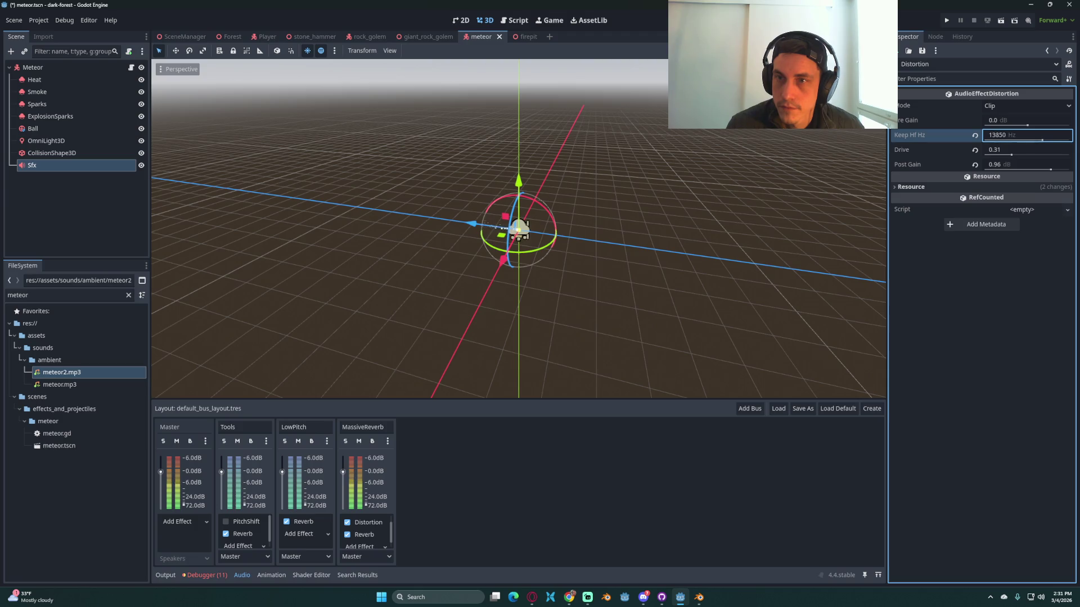
pyautogui.click(974, 136)
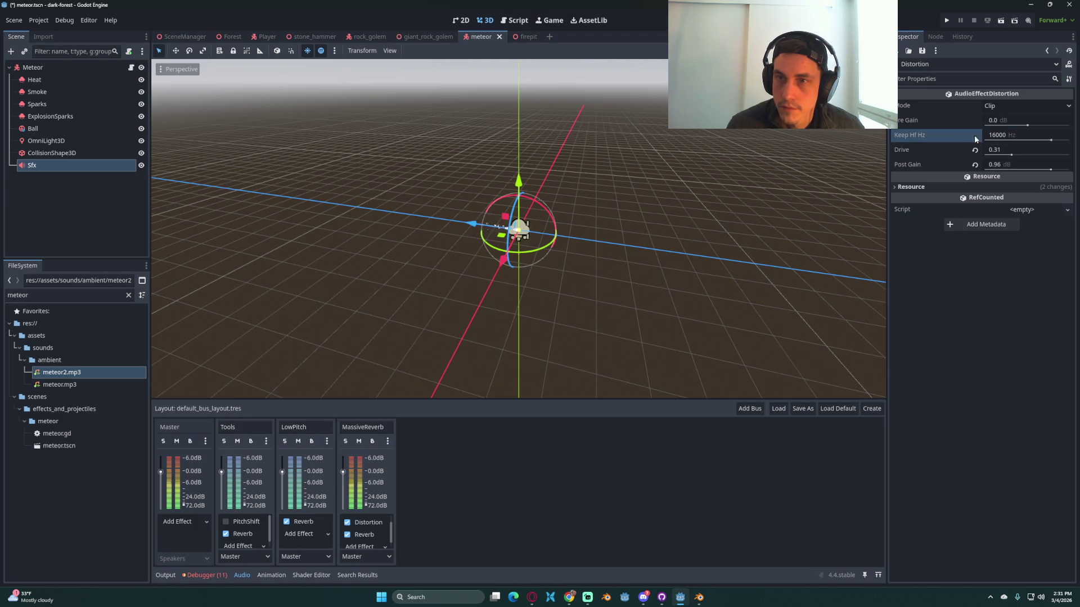
pyautogui.moveTo(1019, 127)
pyautogui.mouseDown()
pyautogui.moveTo(1037, 126)
pyautogui.moveTo(1016, 129)
pyautogui.moveTo(1032, 132)
pyautogui.mouseUp()
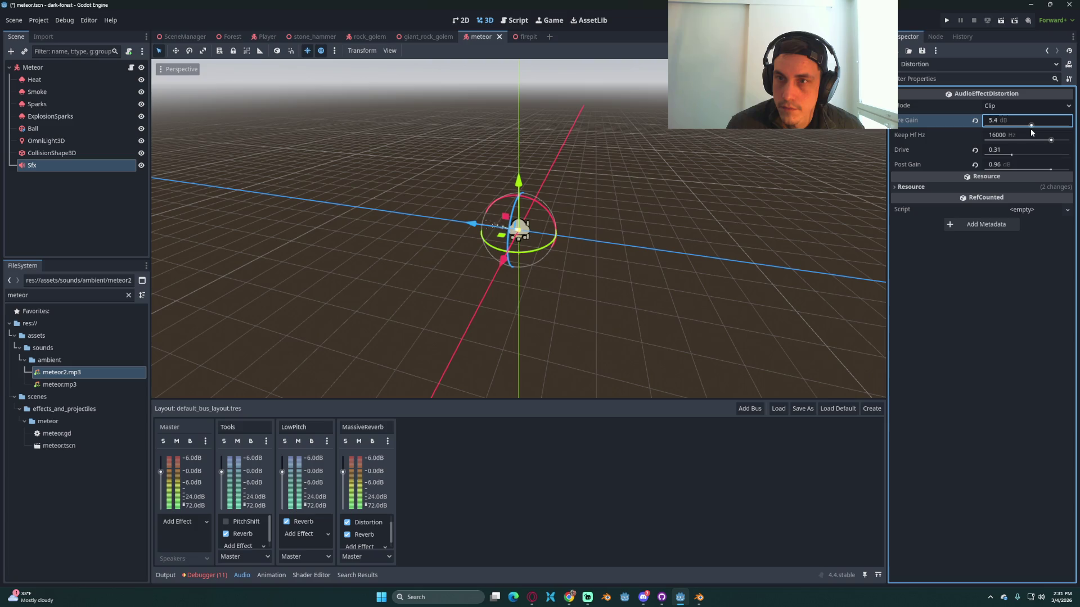
pyautogui.click(55, 165)
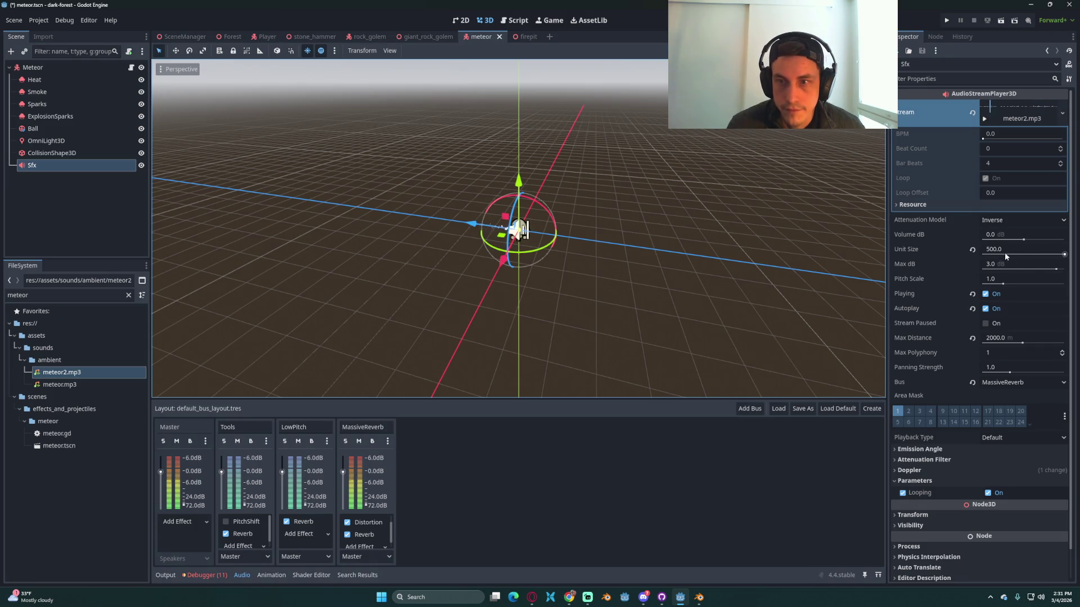
# Step: Lower the Sfx Max dB to -11.84, keeping unit size 500.0, and save the meteor scene
pyautogui.click(1019, 250)
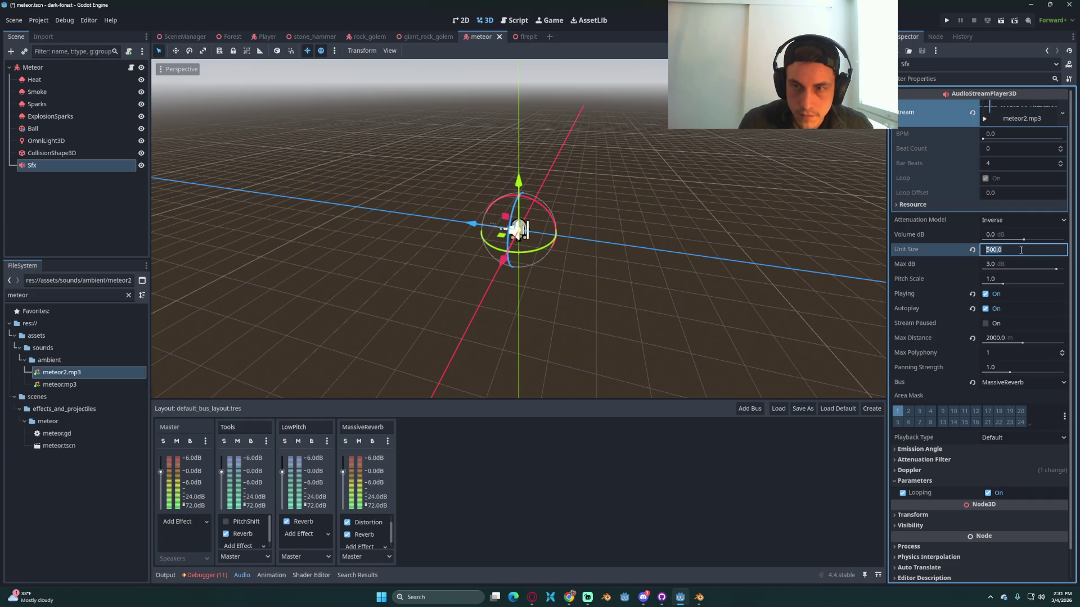
pyautogui.write('5')
pyautogui.click(1021, 249)
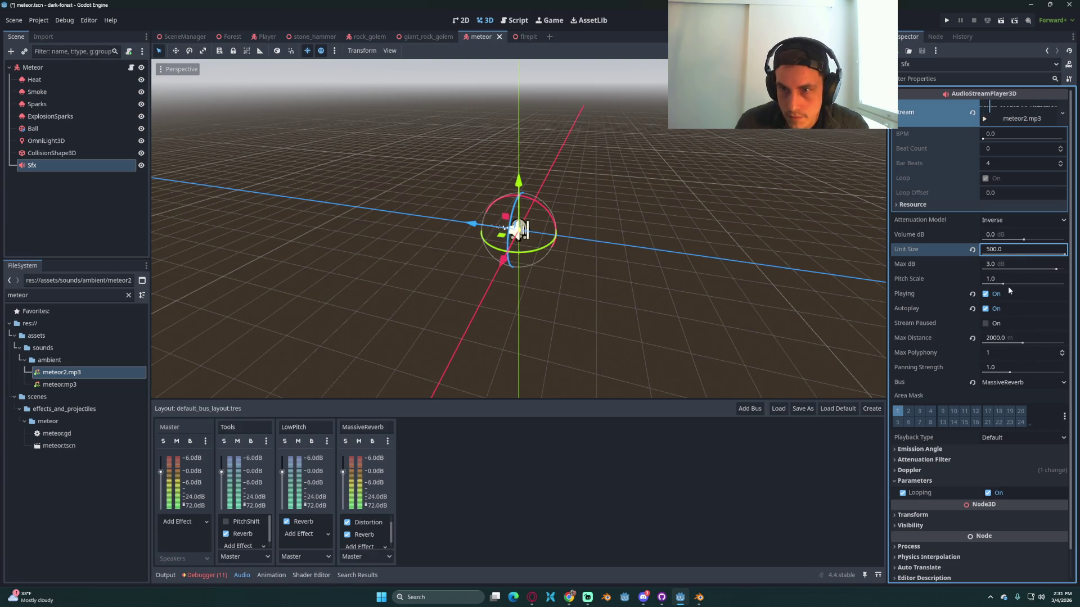
pyautogui.moveTo(1007, 265)
pyautogui.mouseDown()
pyautogui.moveTo(951, 265)
pyautogui.moveTo(1009, 278)
pyautogui.mouseUp()
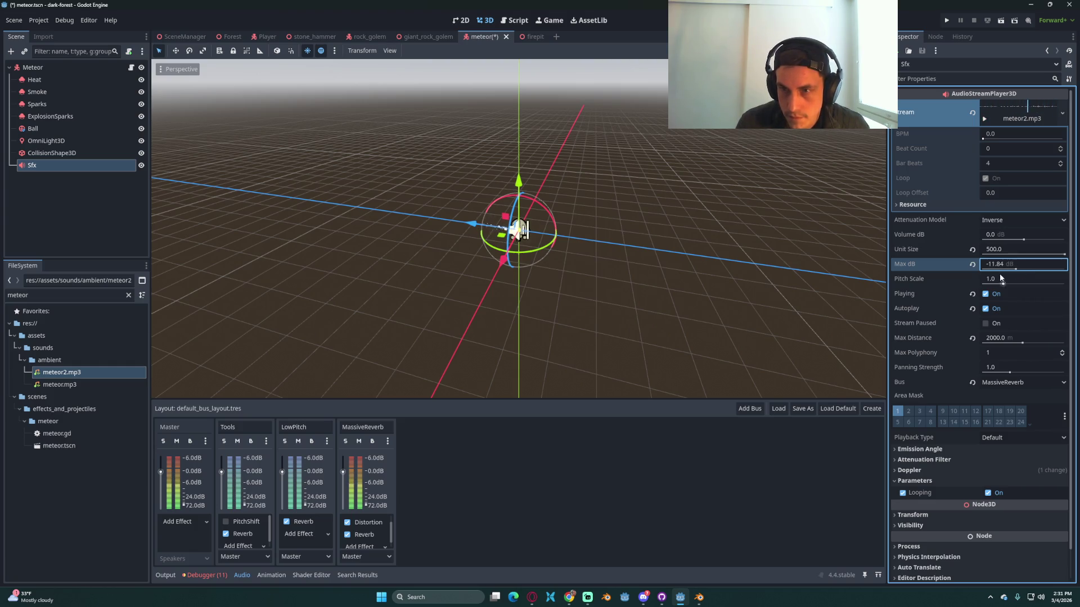
pyautogui.hotkey('ctrl', 's')
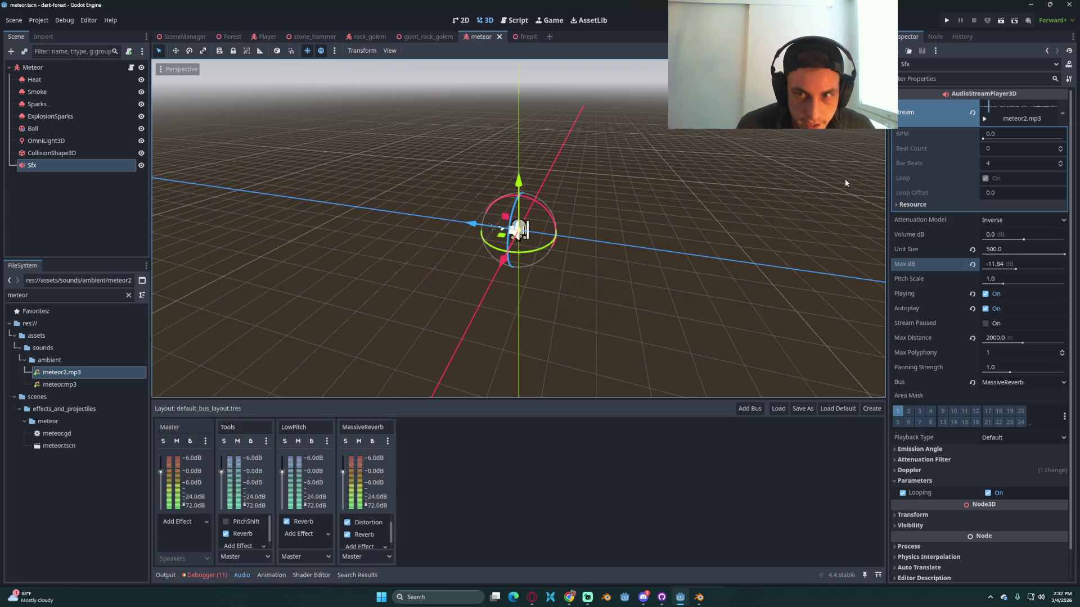
pyautogui.scroll(-3, 585, 268)
pyautogui.scroll(5, 605, 260)
pyautogui.hotkey('ctrl', 's')
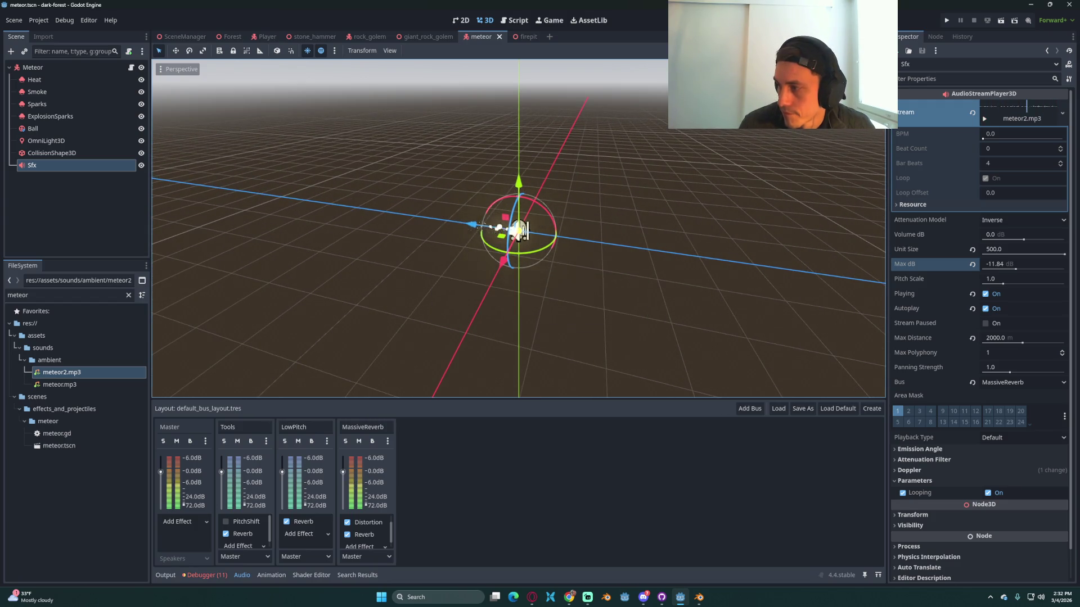
pyautogui.hotkey('ctrl', 's')
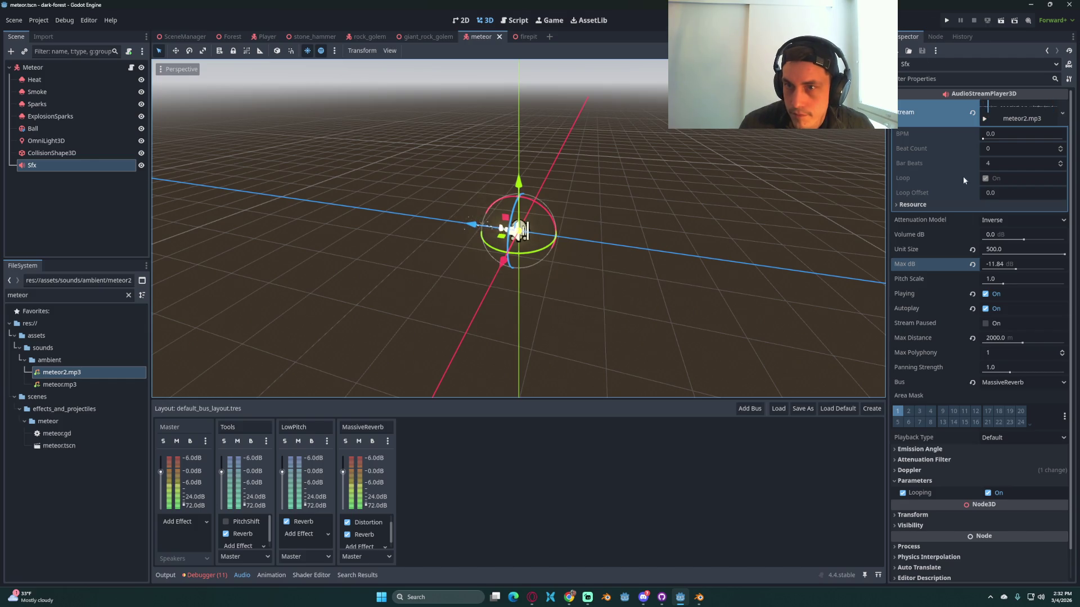
# Step: Stop the Sfx preview from playing and save the meteor scene again
pyautogui.click(985, 293)
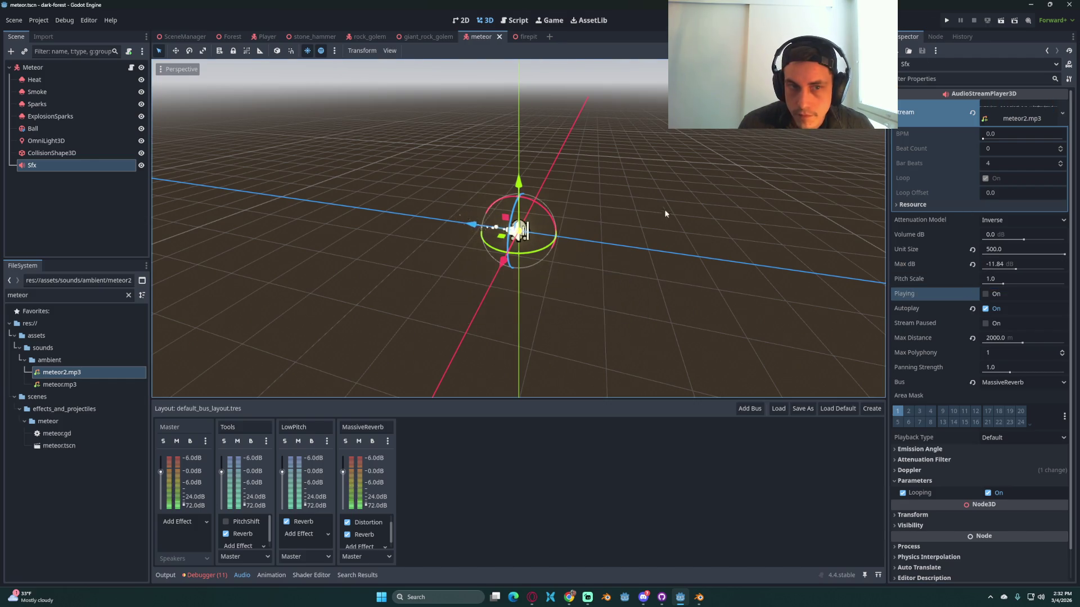
pyautogui.scroll(1, 532, 207)
pyautogui.hotkey('ctrl', 's')
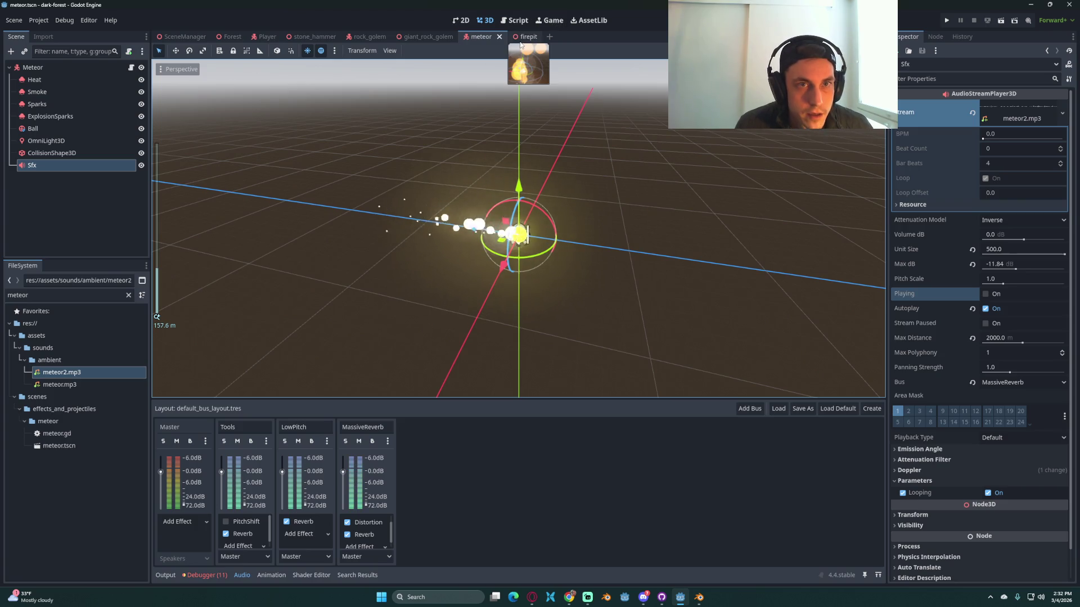
pyautogui.click(521, 39)
# Step: Collapse Coals and PlaceableObstacleCollision, then add an AudioStreamPlayer3D node found by searching 'auds'
pyautogui.hotkey('ctrl', 's')
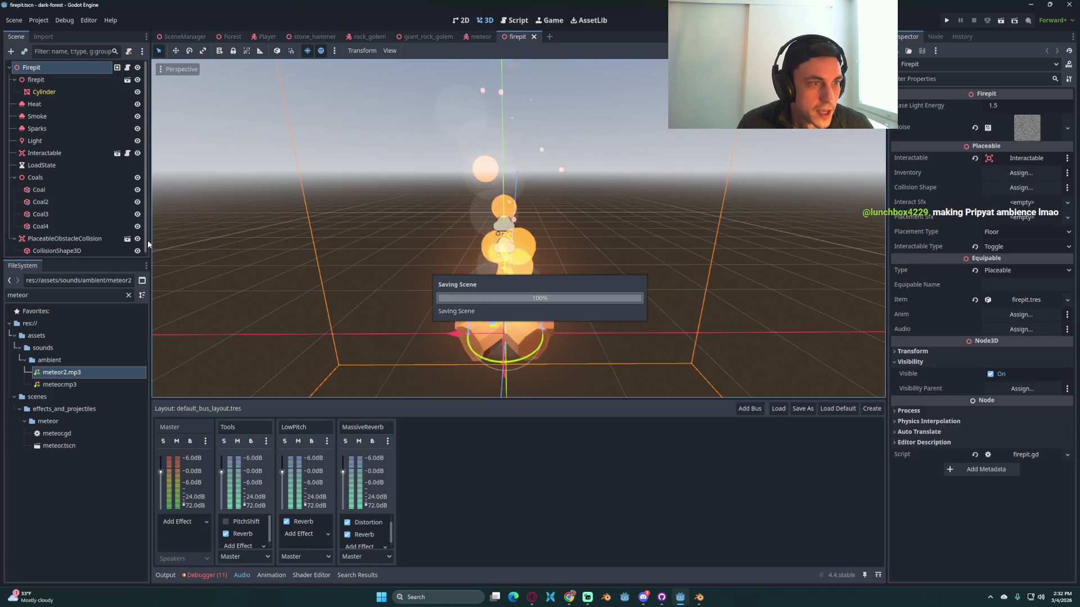
pyautogui.click(14, 177)
pyautogui.click(14, 190)
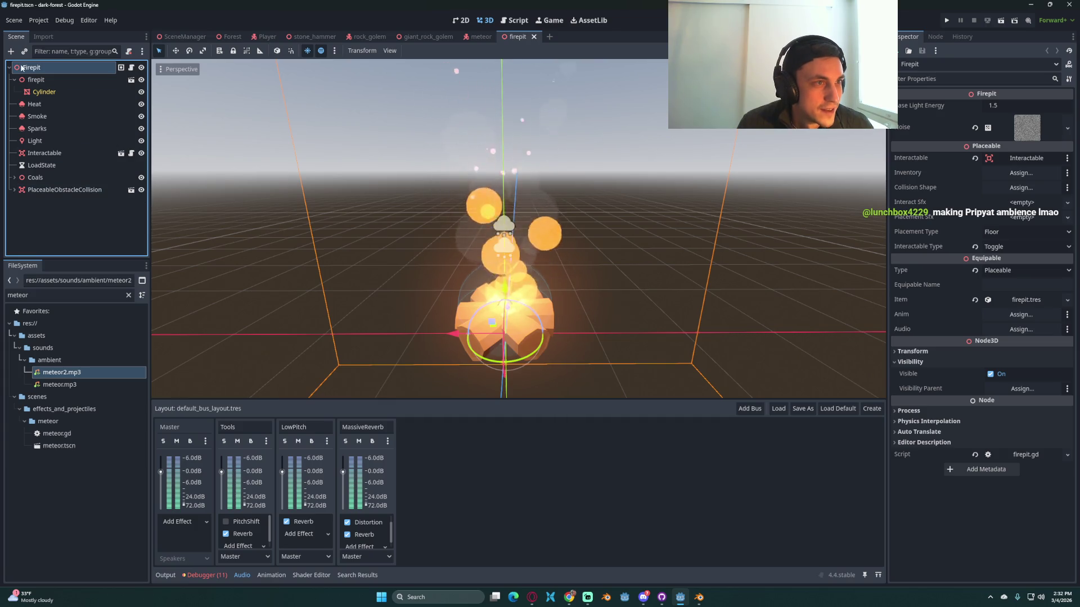
pyautogui.hotkey('ctrl', 'a')
pyautogui.write('auds')
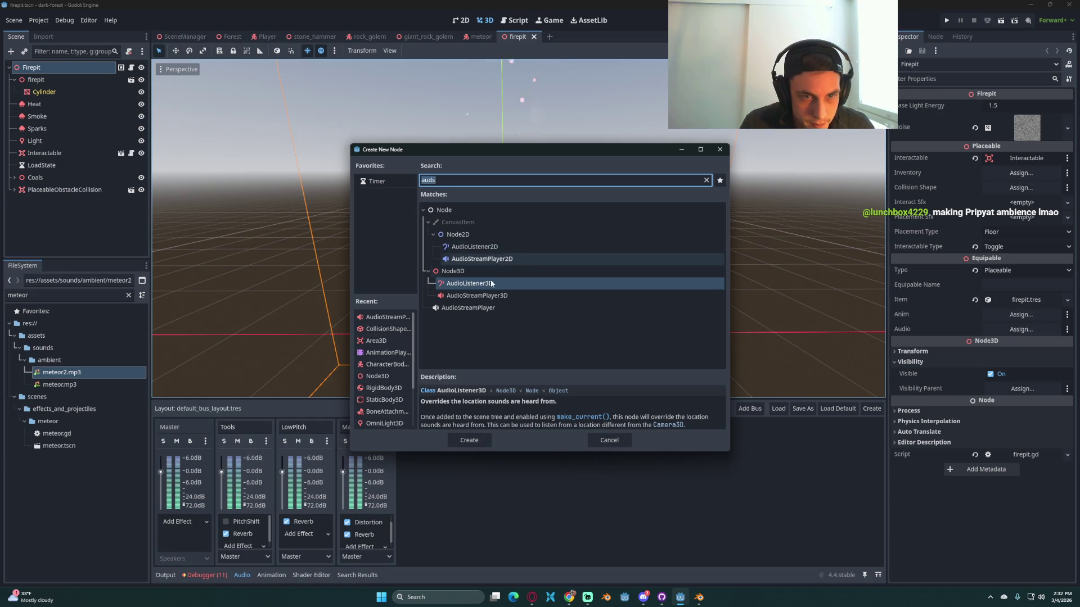
pyautogui.doubleClick(493, 296)
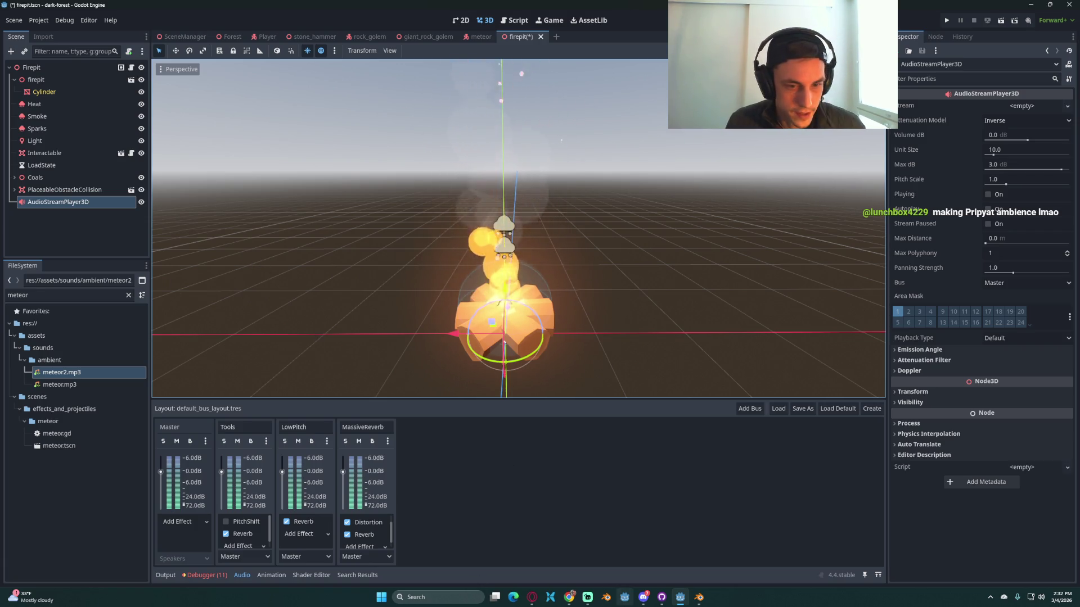
pyautogui.click(569, 598)
pyautogui.click(569, 598)
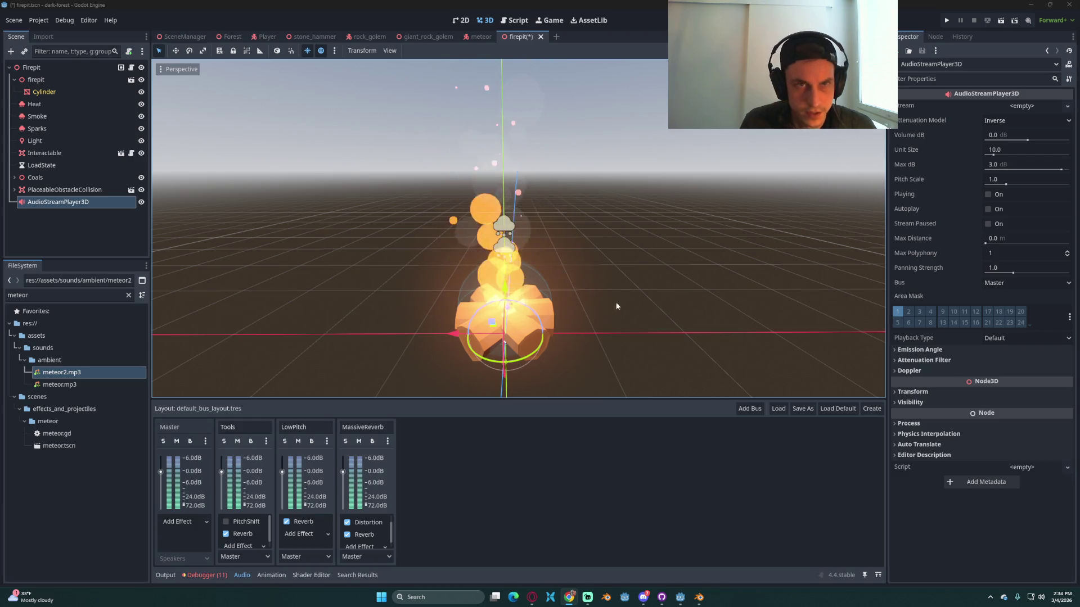
pyautogui.click(93, 241)
# Step: Rename the AudioStreamPlayer3D node to 'Audio' and save the firepit scene
pyautogui.click(64, 203)
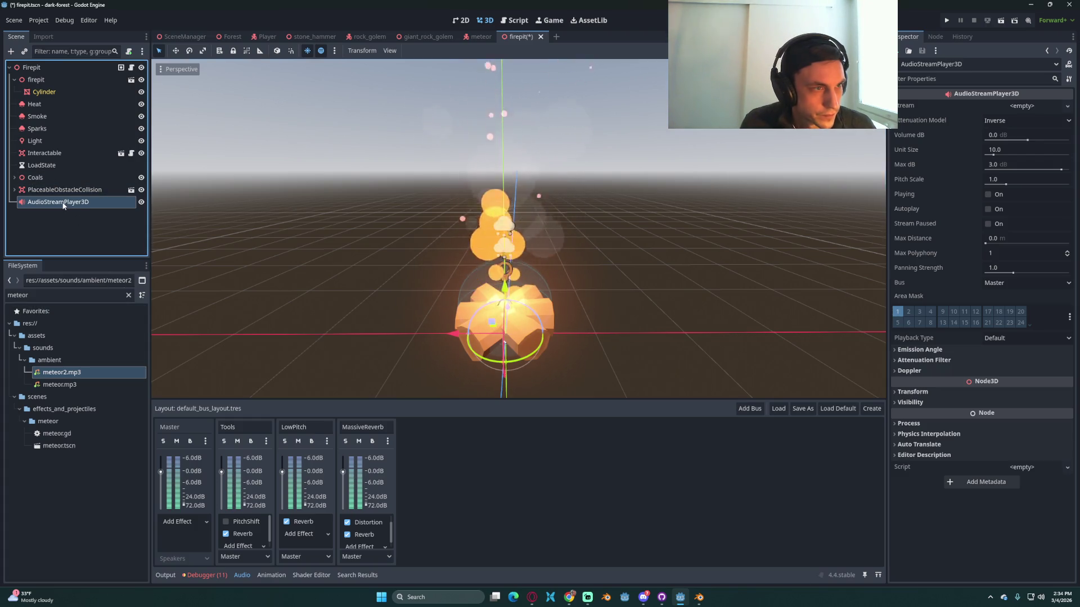
pyautogui.press('F2')
pyautogui.write('Audio')
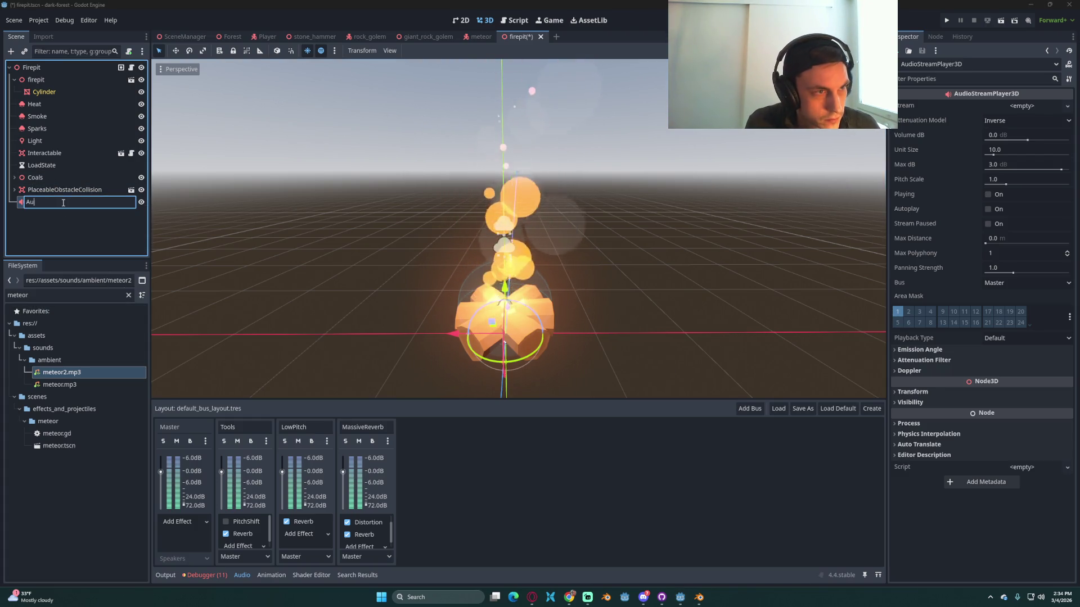
pyautogui.press('Return')
pyautogui.hotkey('ctrl', 's')
# Step: Clear the FileSystem filter, expand the sounds/ambient folder, and dismiss Audacity's welcome screen
pyautogui.doubleClick(17, 295)
pyautogui.write('fire')
pyautogui.press('BackSpace')
pyautogui.press('BackSpace')
pyautogui.press('BackSpace')
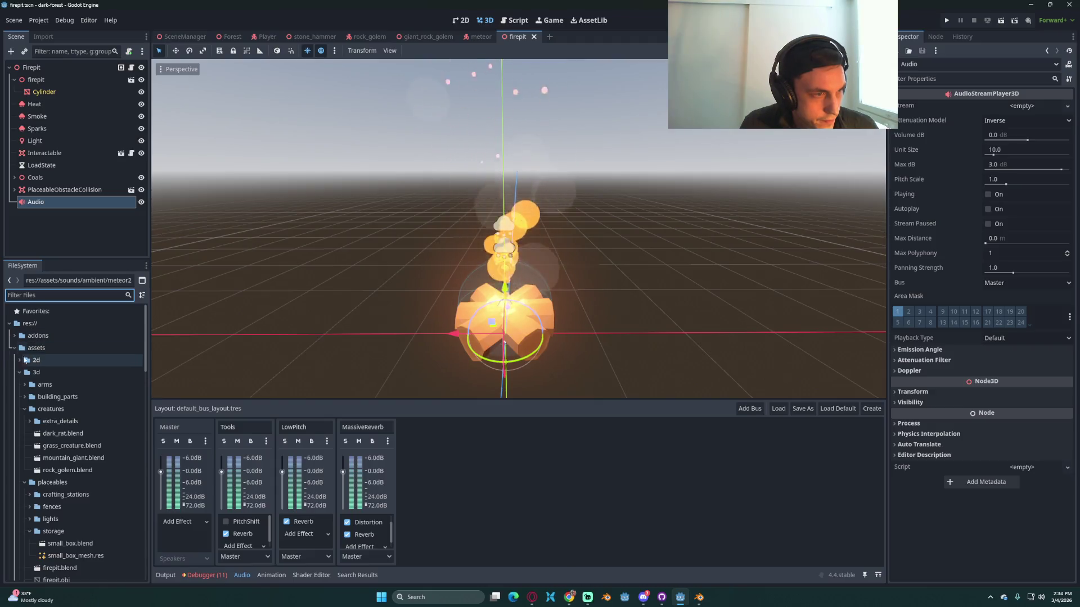
pyautogui.click(20, 372)
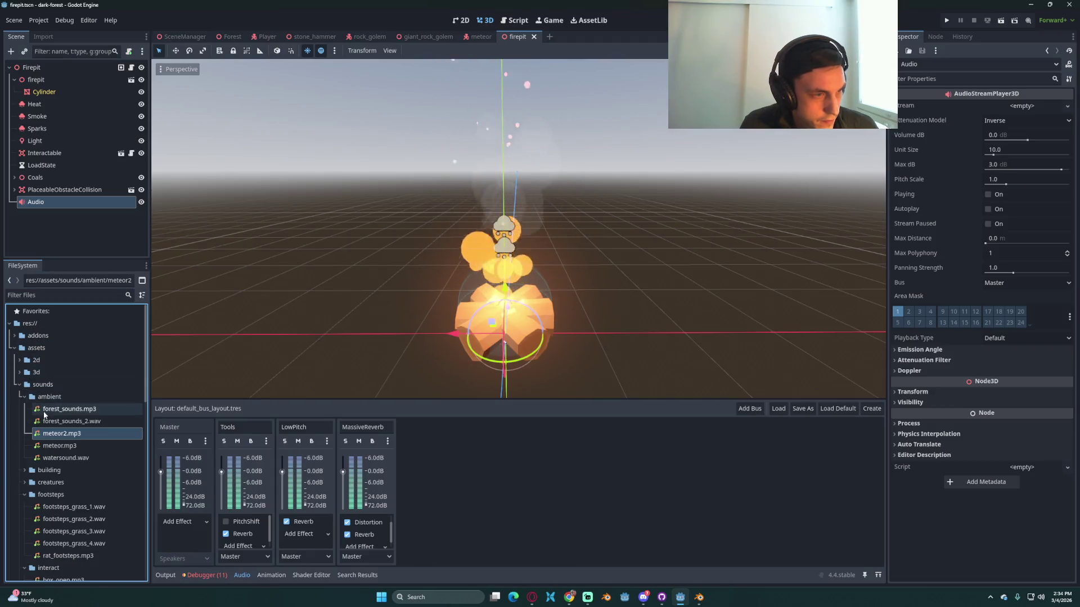
pyautogui.doubleClick(49, 397)
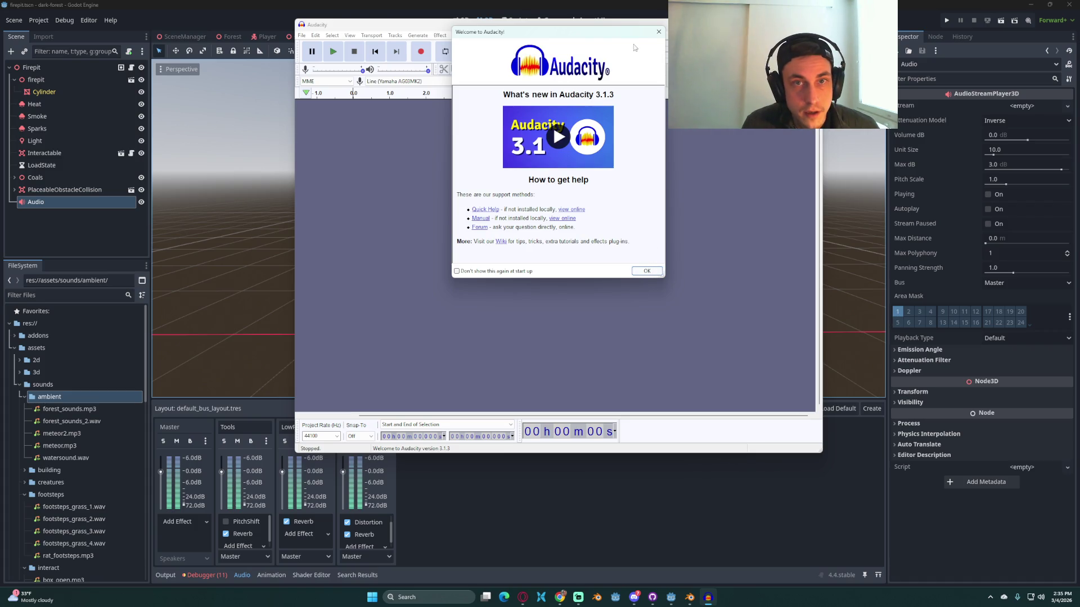
pyautogui.click(659, 32)
# Step: Return to Godot and select the new fireplace sound file in the ambient folder
pyautogui.hotkey('alt', 'Tab')
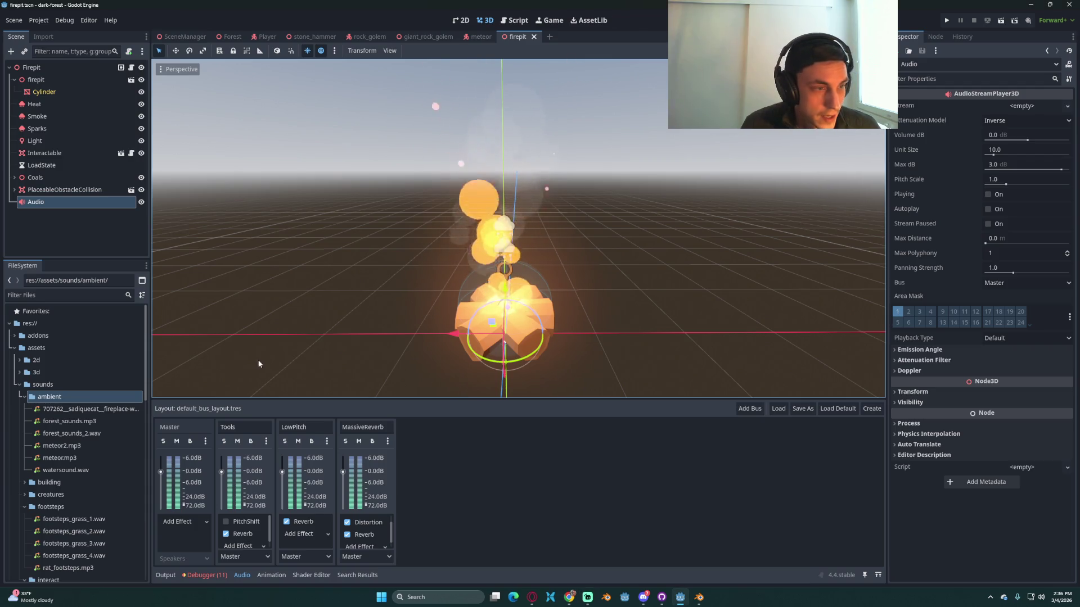
pyautogui.click(87, 411)
# Step: Assign the fireplace sound to the Audio node's stream and preview it
pyautogui.moveTo(87, 414)
pyautogui.mouseDown()
pyautogui.moveTo(65, 380)
pyautogui.moveTo(59, 191)
pyautogui.moveTo(49, 210)
pyautogui.mouseUp()
pyautogui.moveTo(90, 410)
pyautogui.mouseDown()
pyautogui.moveTo(393, 338)
pyautogui.moveTo(1018, 108)
pyautogui.mouseUp()
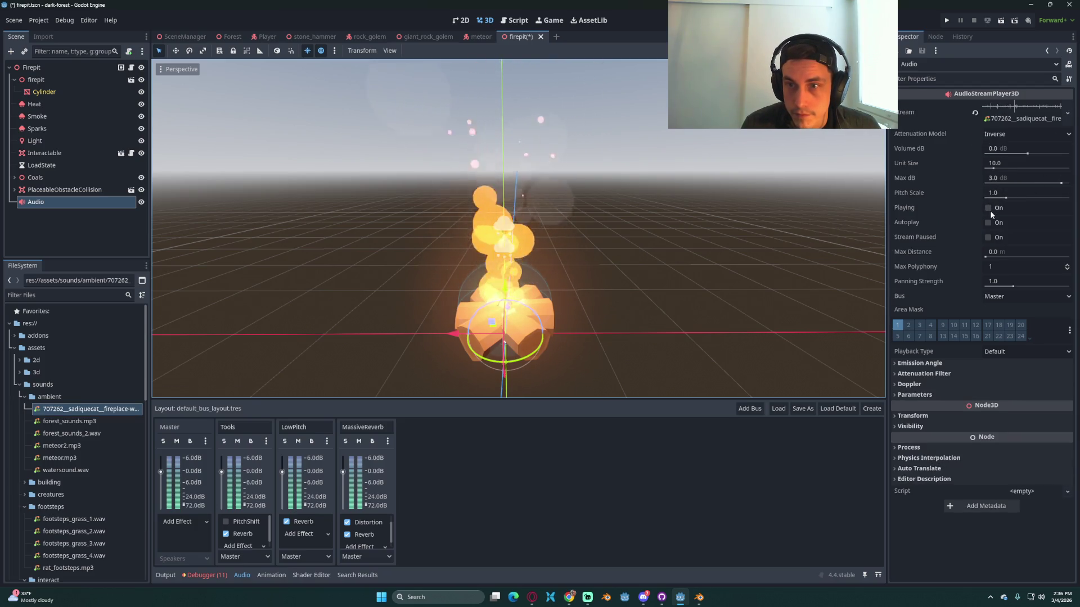
pyautogui.click(988, 208)
pyautogui.scroll(-5, 649, 274)
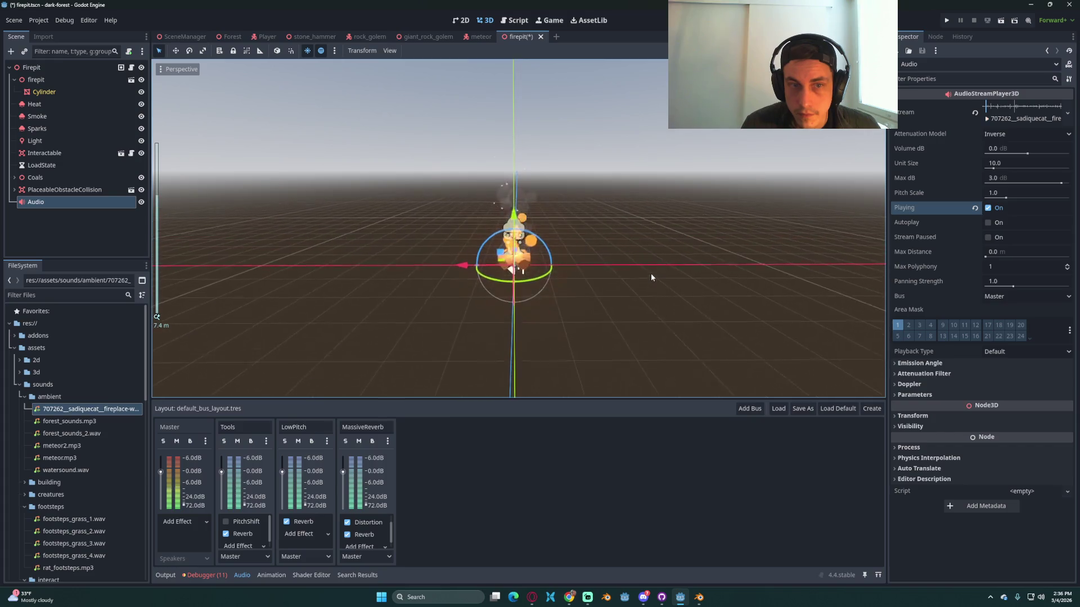
pyautogui.scroll(4, 650, 273)
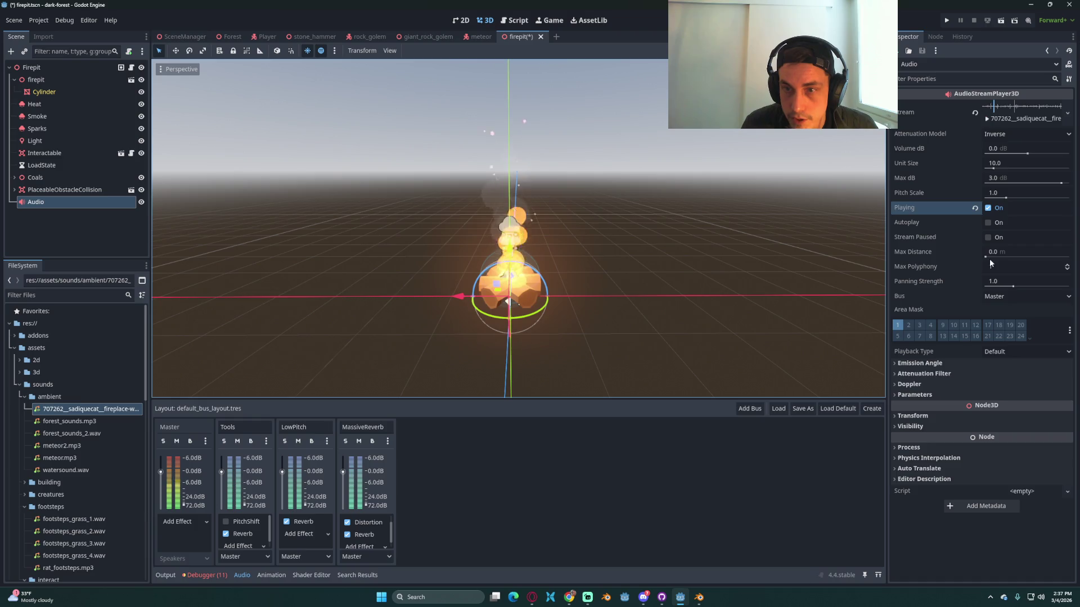
# Step: Lower the Audio node's Max Distance to 10, save firepit.tscn, and stop the editor preview
pyautogui.click(1029, 251)
pyautogui.write('20')
pyautogui.press('Return')
pyautogui.scroll(-5, 516, 277)
pyautogui.scroll(4, 516, 277)
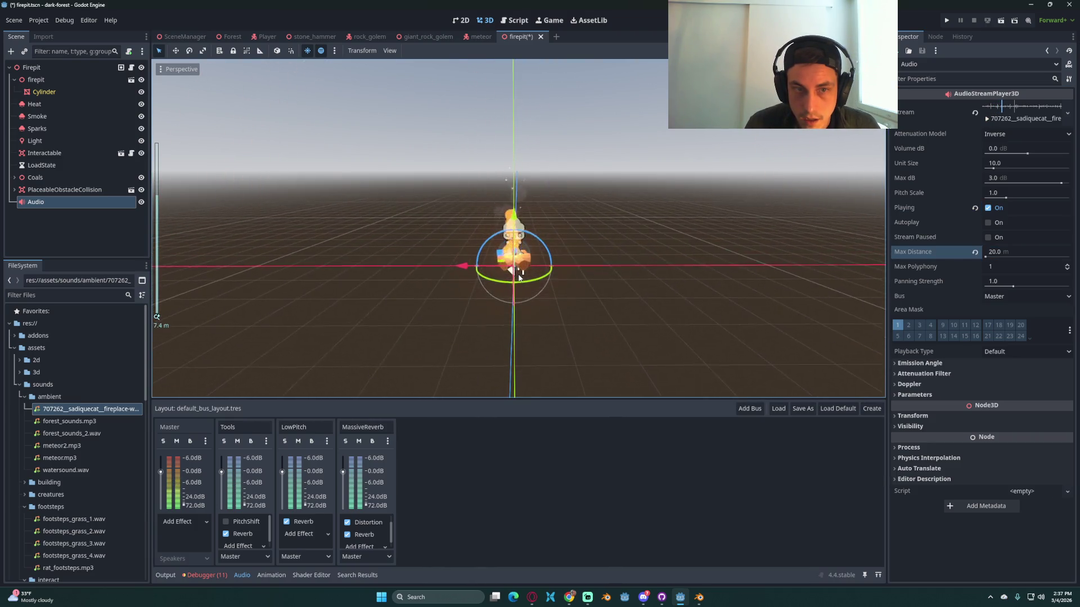
pyautogui.moveTo(1009, 252); pyautogui.dragTo(991, 171)
pyautogui.scroll(2, 589, 269)
pyautogui.hotkey('ctrl', 's')
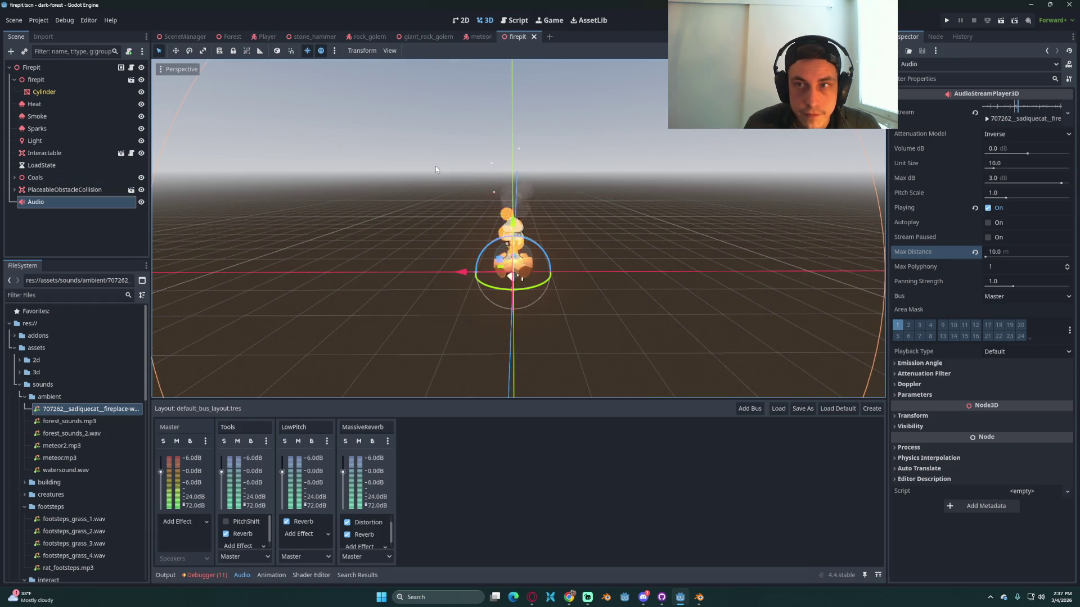
pyautogui.click(991, 210)
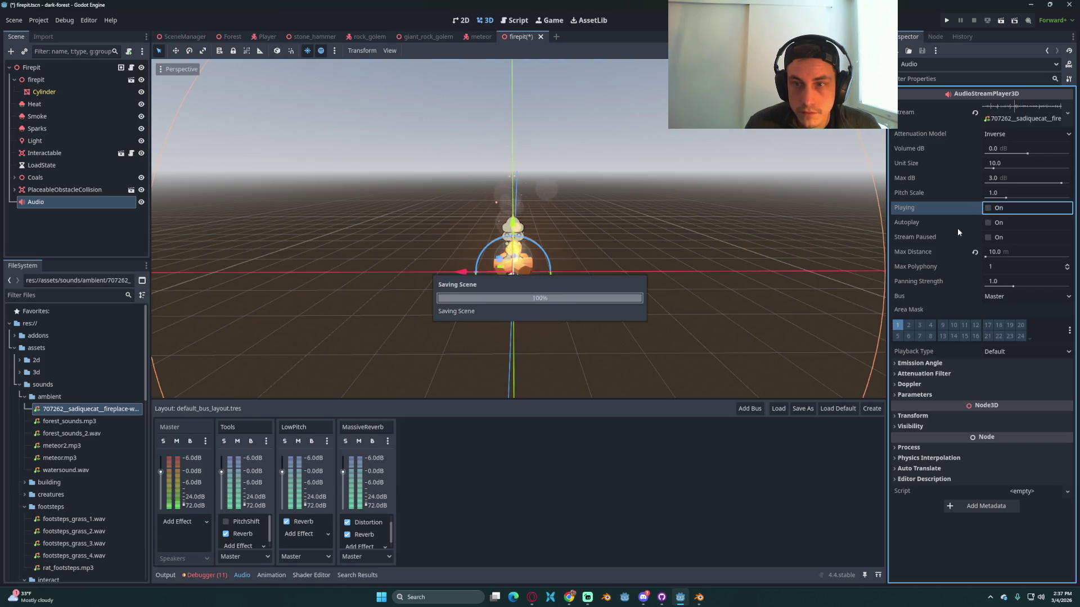
pyautogui.click(32, 67)
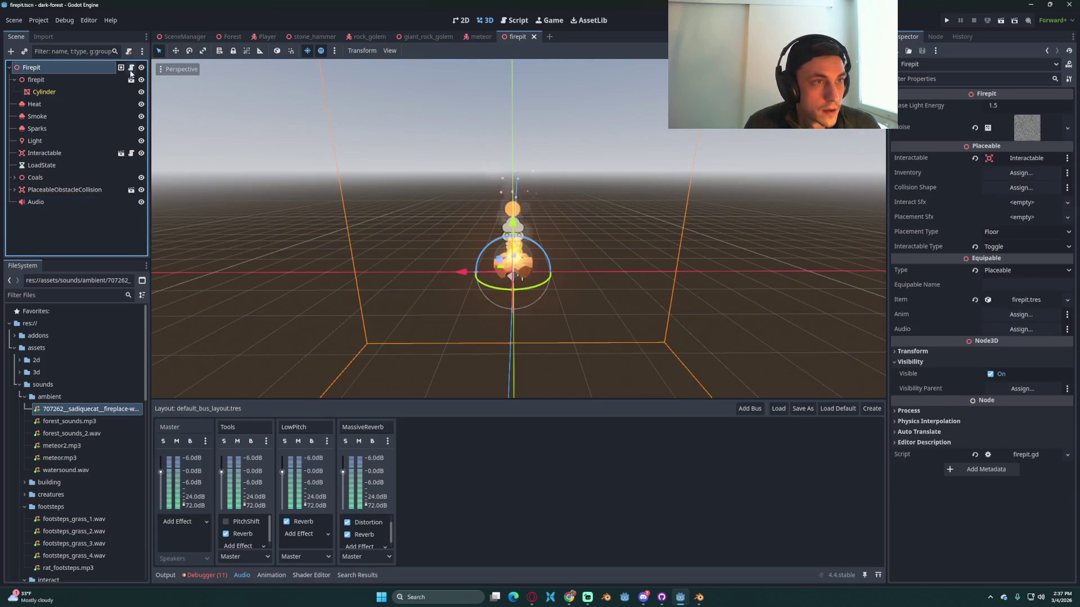
# Step: Open the Firepit's firepit.gd script and review its toggle function
pyautogui.click(131, 67)
pyautogui.click(436, 233)
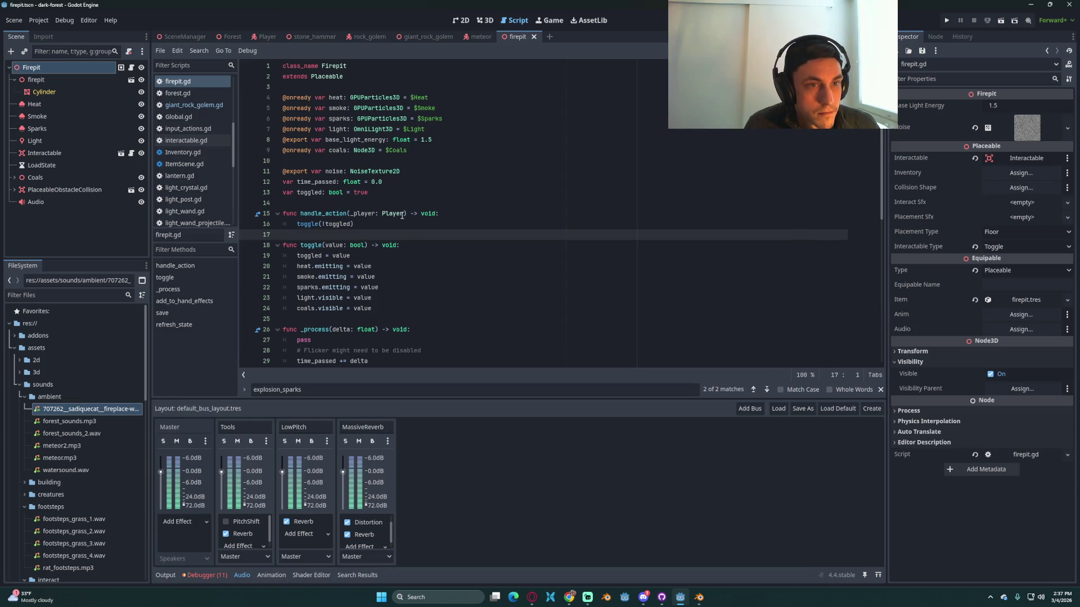
pyautogui.scroll(-4, 396, 222)
pyautogui.click(372, 161)
pyautogui.click(371, 129)
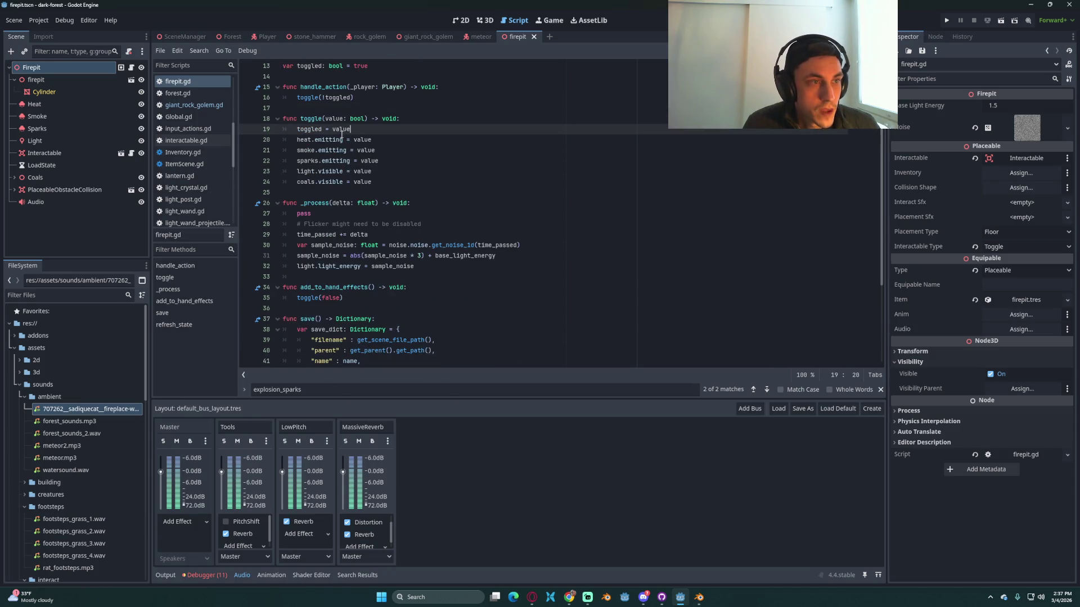
pyautogui.scroll(4, 371, 164)
# Step: Add an onready reference to the Audio node in firepit.gd and delete the conflicting audio variable line
pyautogui.click(371, 150)
pyautogui.click(62, 202)
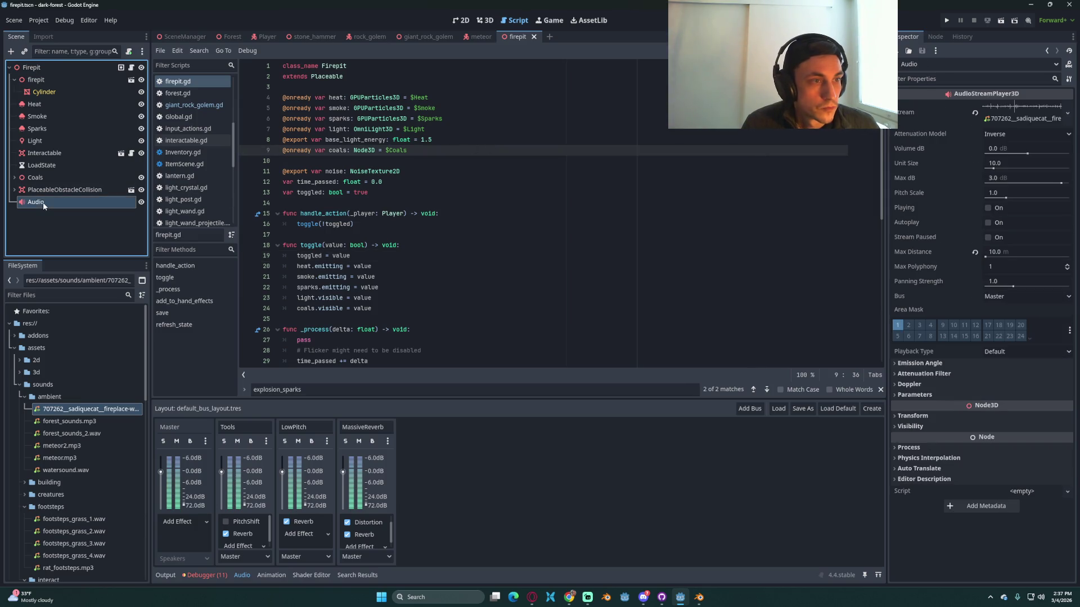
pyautogui.moveTo(62, 204); pyautogui.dragTo(438, 163)
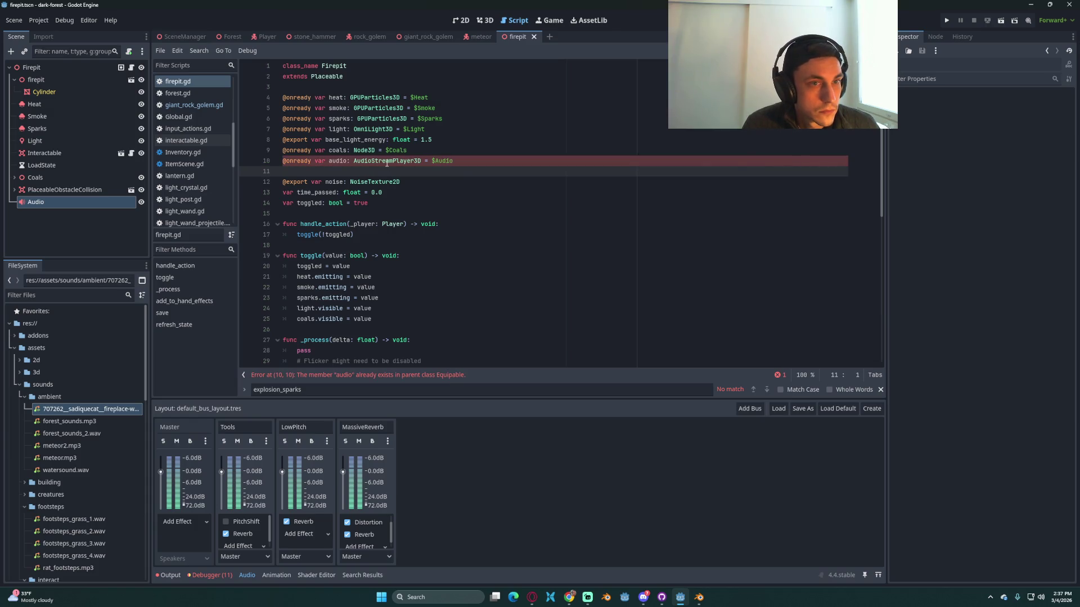
pyautogui.moveTo(392, 164)
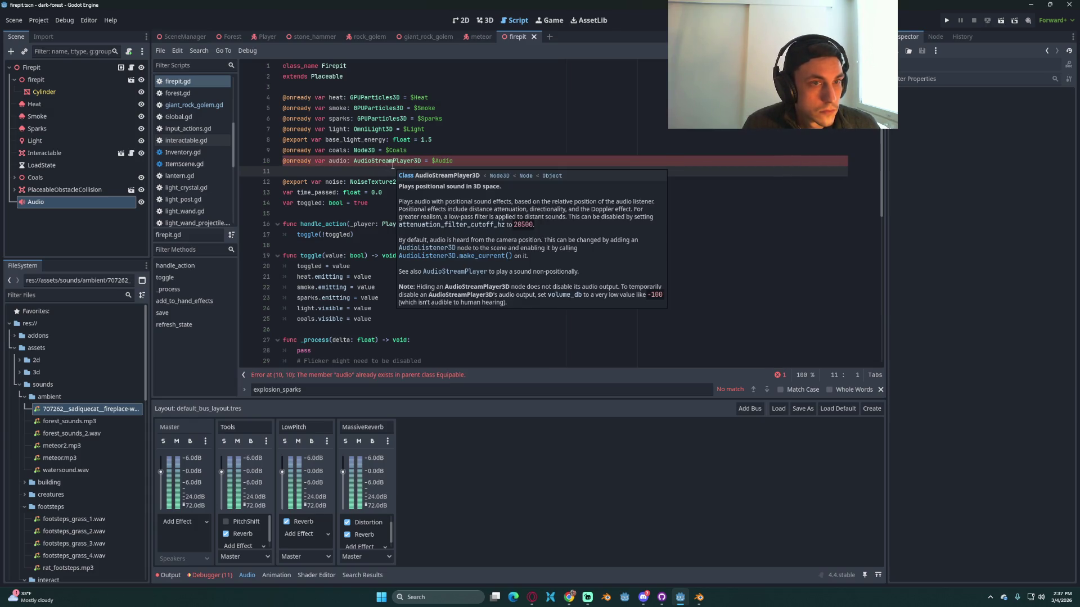
pyautogui.moveTo(494, 160); pyautogui.dragTo(270, 165)
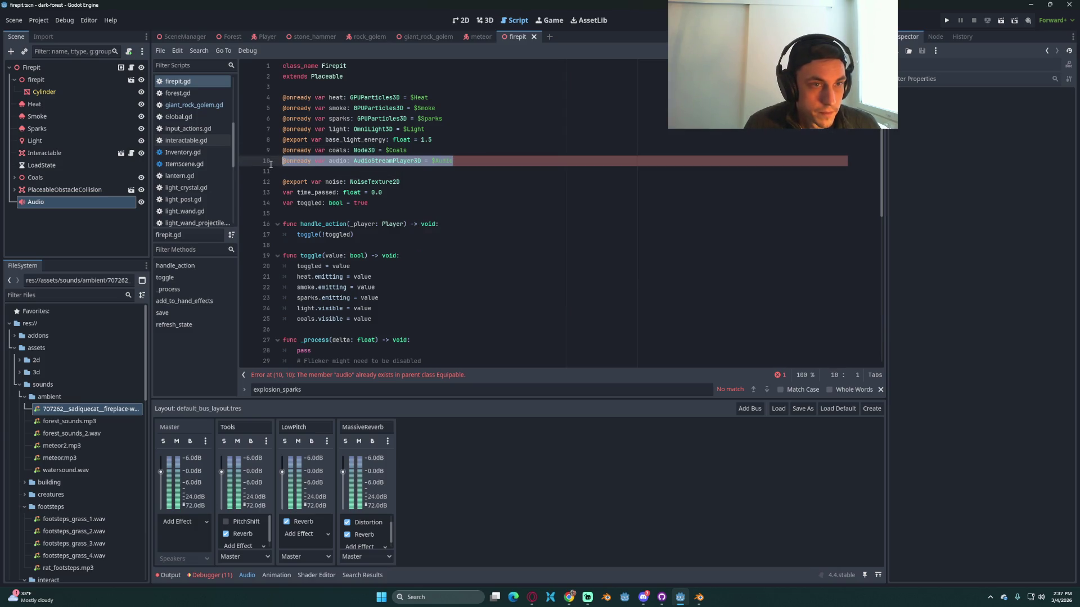
pyautogui.press('Delete')
pyautogui.press('Delete')
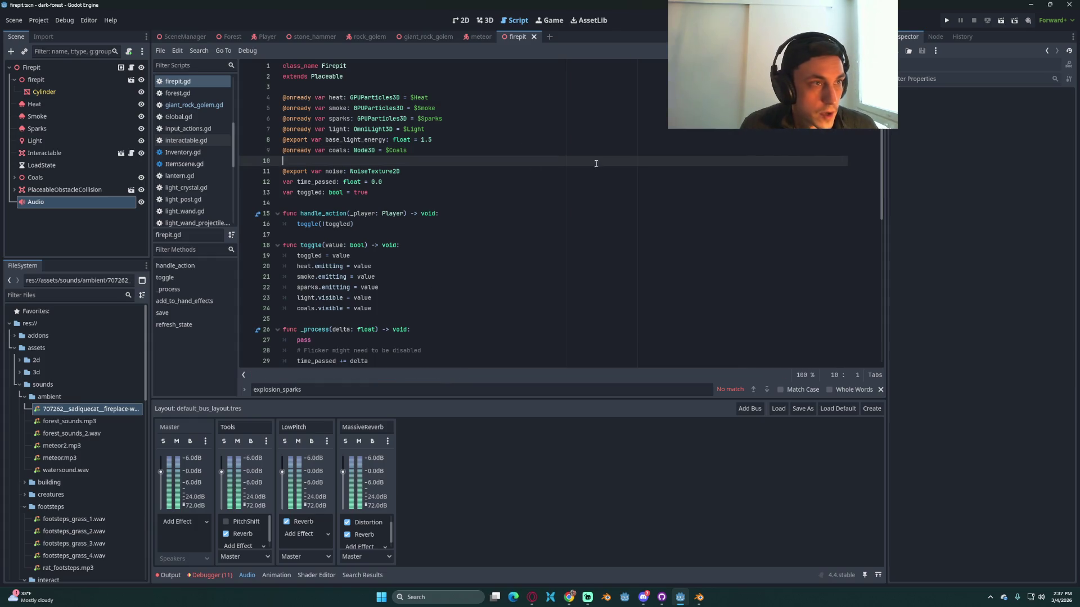
# Step: Try picking the Audio node for the Firepit's Audio property, leaving it unassigned
pyautogui.click(56, 67)
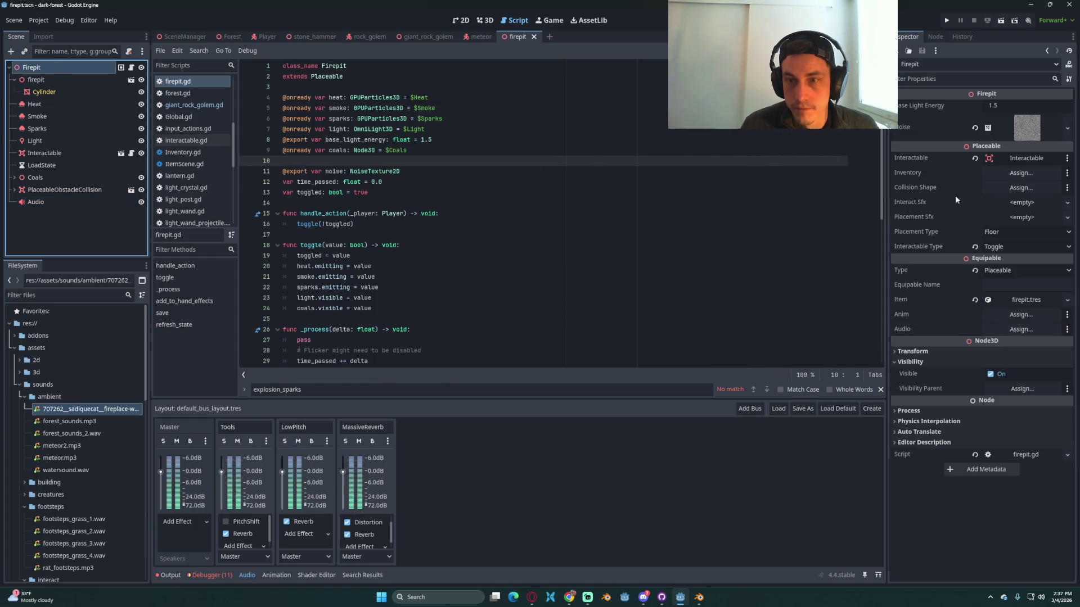
pyautogui.click(1021, 329)
pyautogui.click(534, 196)
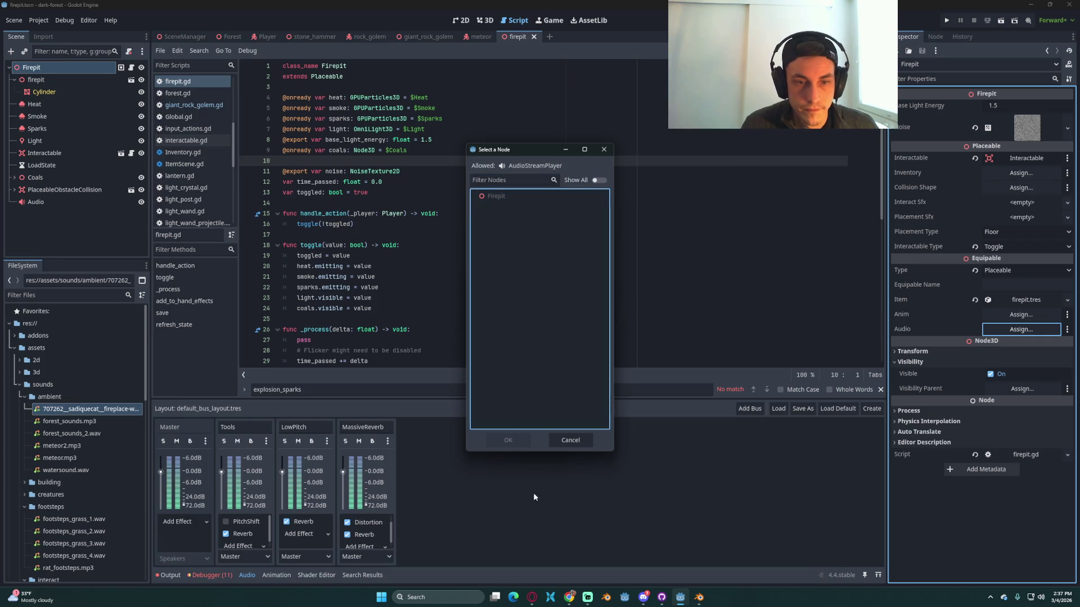
pyautogui.click(608, 151)
pyautogui.click(56, 186)
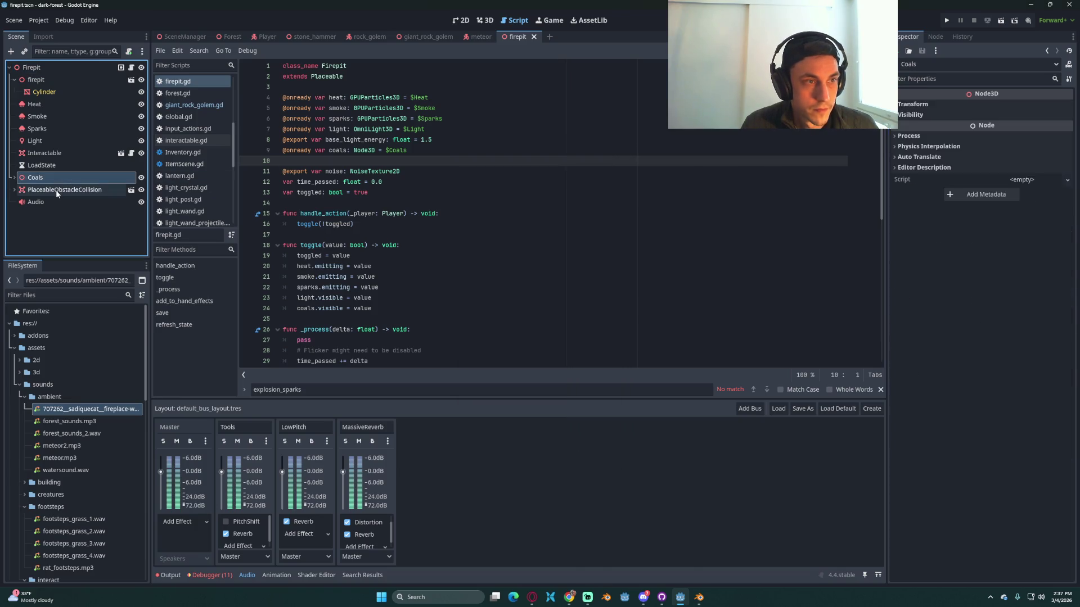
pyautogui.click(56, 66)
pyautogui.click(1021, 329)
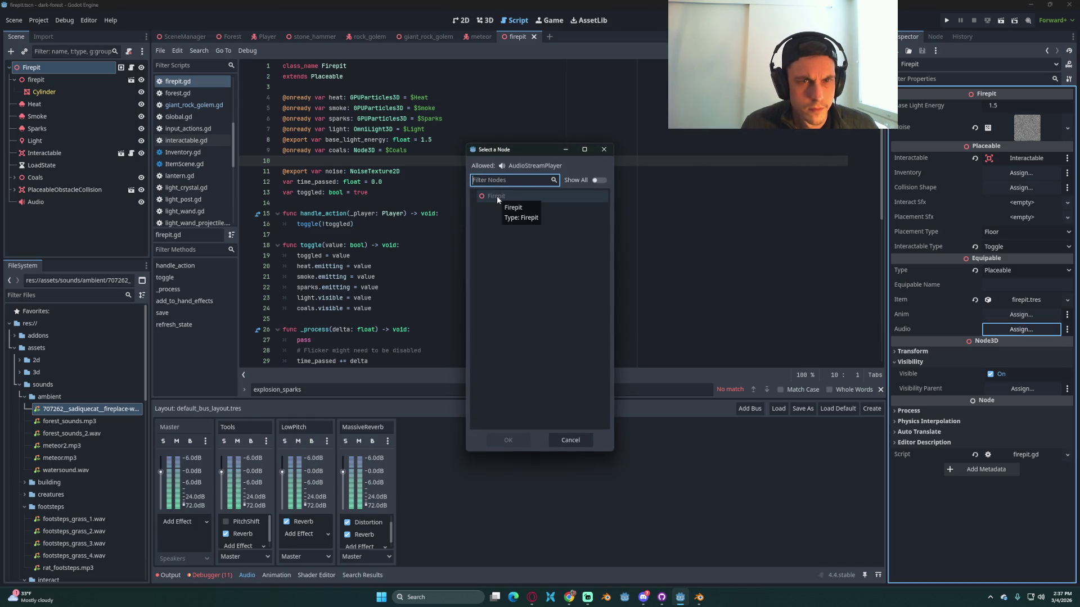
pyautogui.click(579, 180)
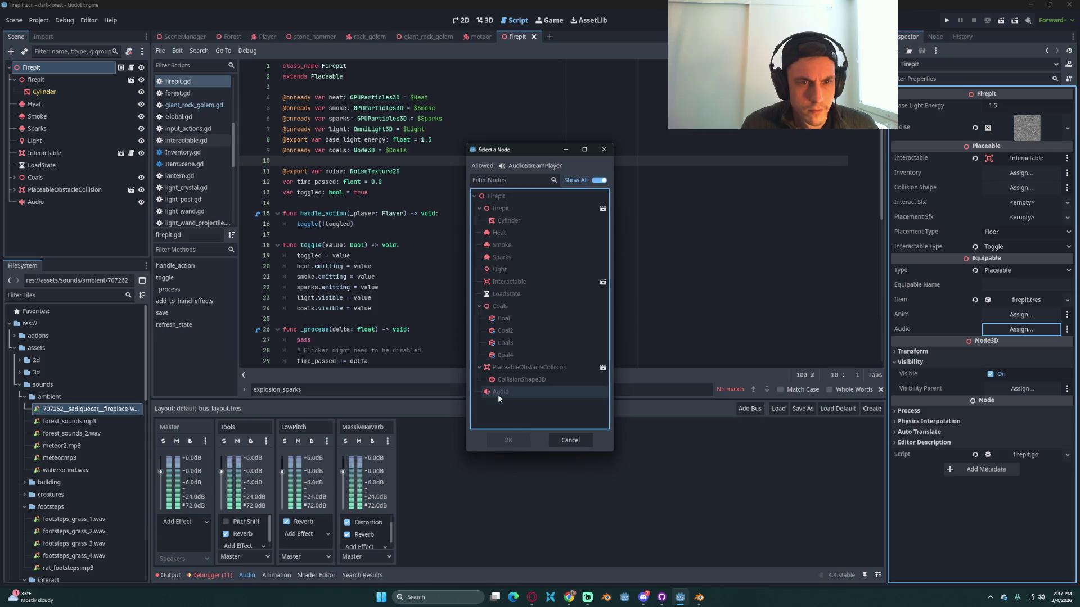
pyautogui.click(557, 440)
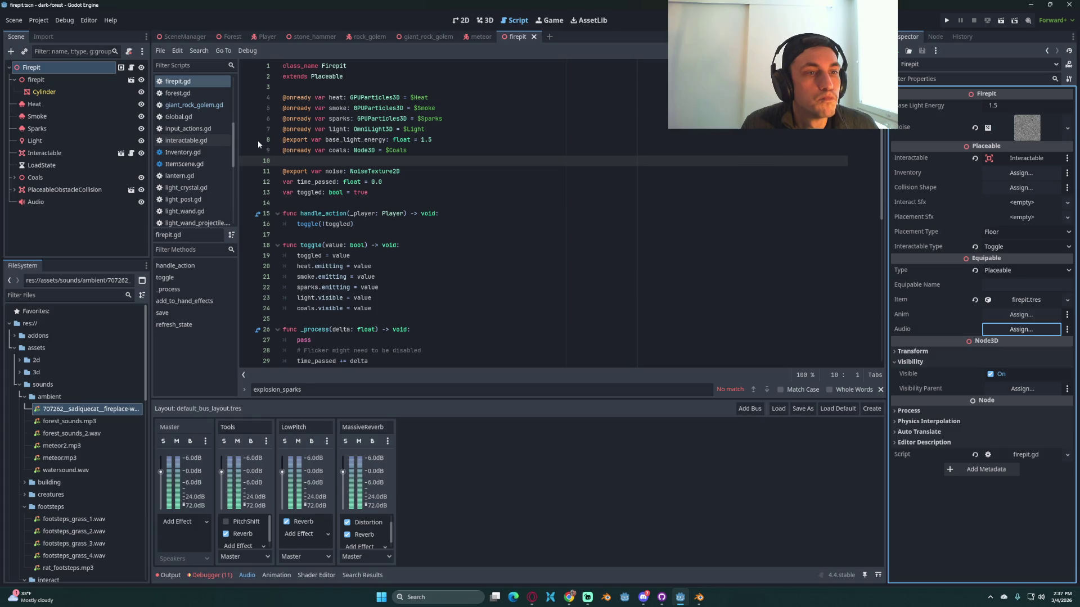
pyautogui.click(581, 198)
pyautogui.click(188, 65)
# Step: Open equipable.gd and start a new line below its audio export
pyautogui.write('equ')
pyautogui.click(183, 81)
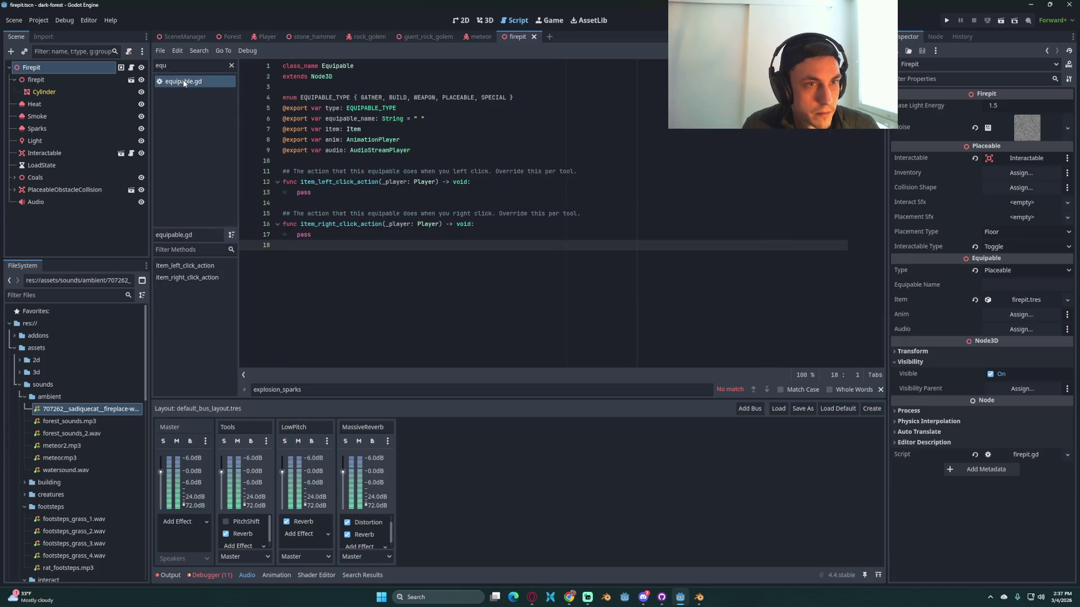
pyautogui.rightClick(395, 150)
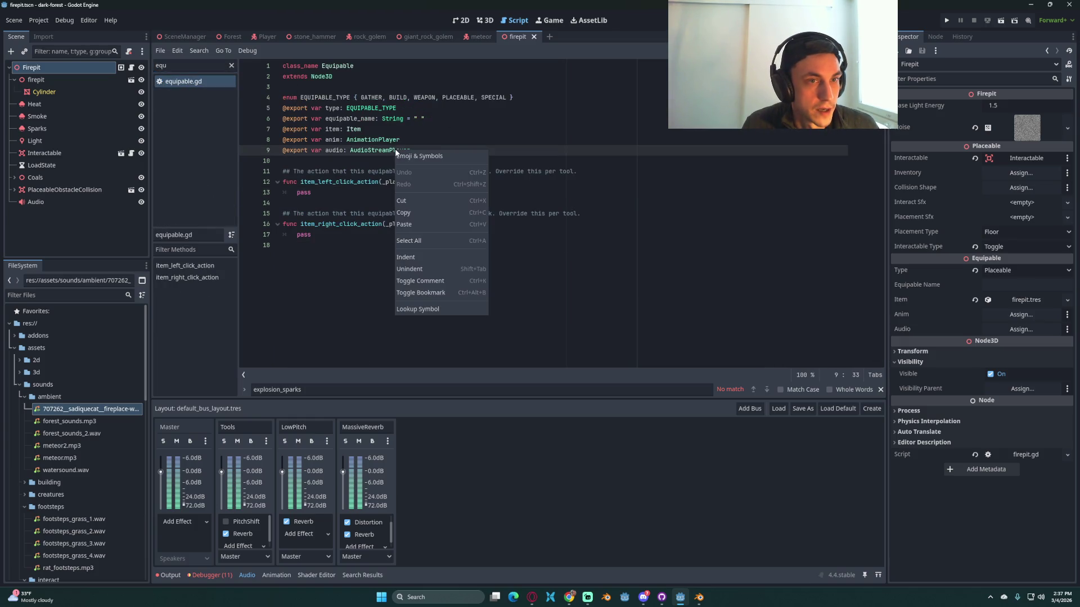
pyautogui.press('Escape')
pyautogui.click(432, 157)
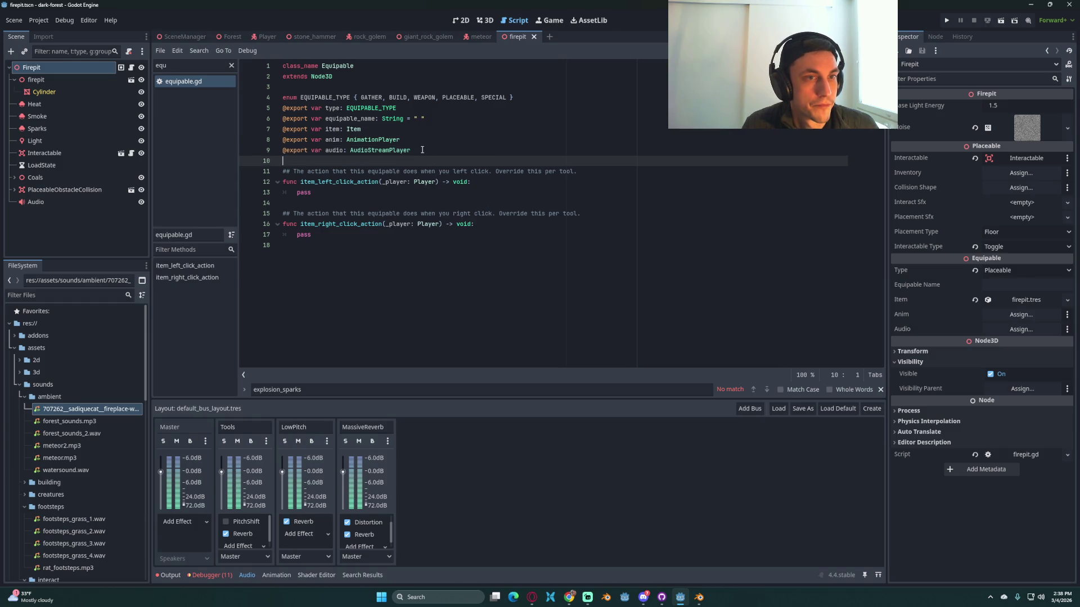
pyautogui.click(422, 150)
pyautogui.press('Return')
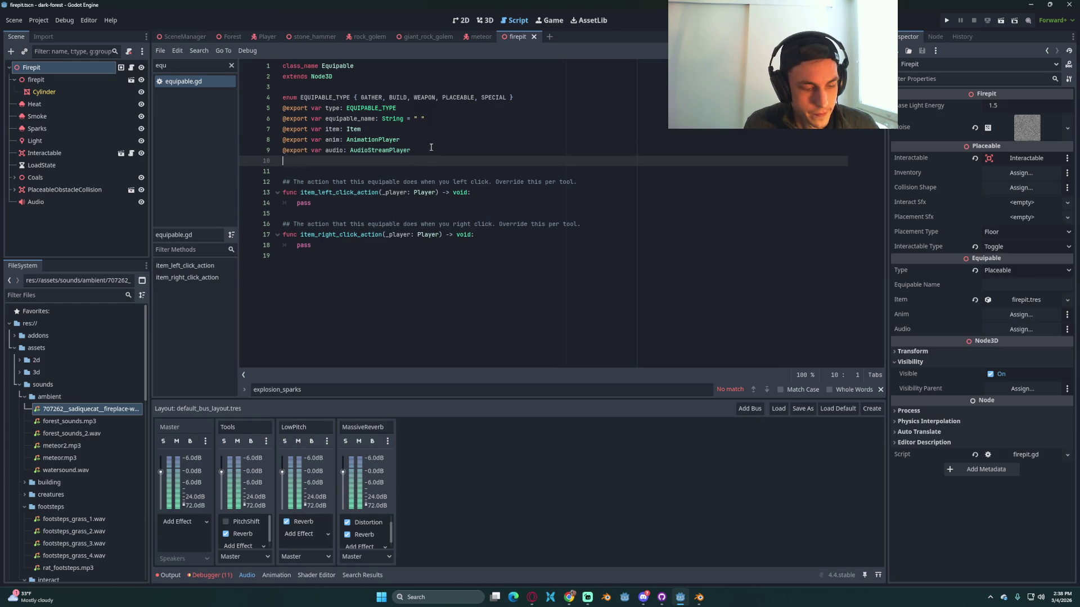
# Step: Draft an AudioStreamPlayer export line in equipable.gd, then remove it
pyautogui.write('@export var ambient_aud')
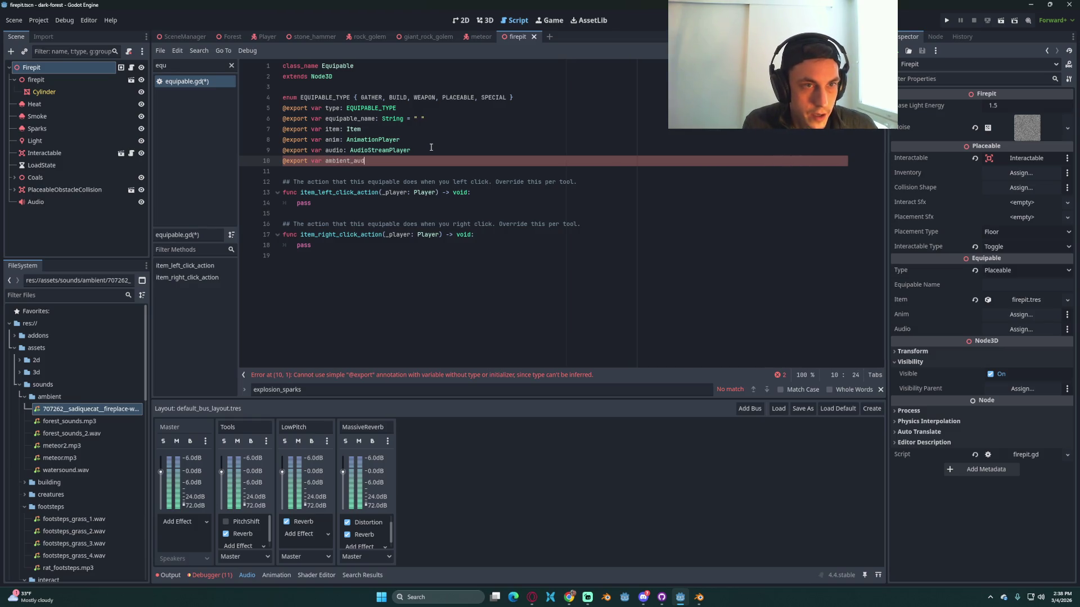
pyautogui.write('AudStrea')
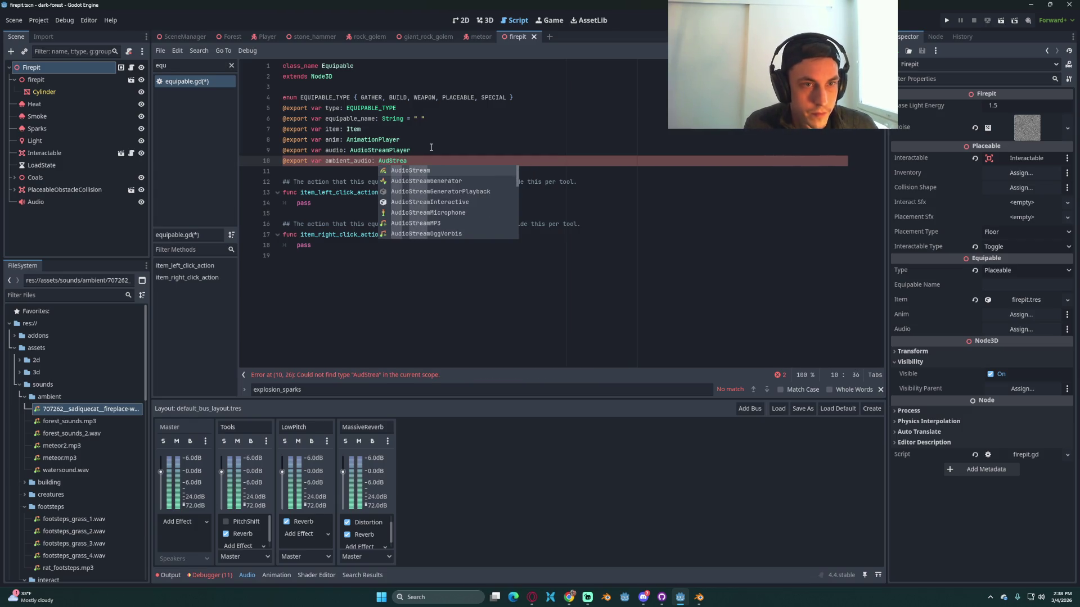
pyautogui.press('BackSpace')
pyautogui.press('BackSpace')
pyautogui.press('BackSpace')
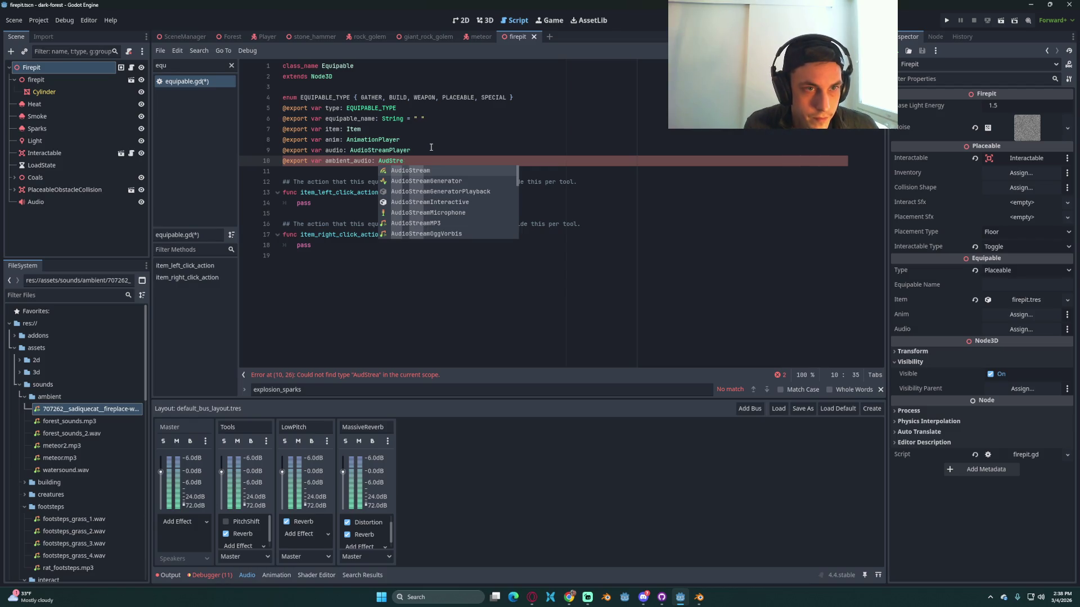
pyautogui.write('io')
pyautogui.write('St')
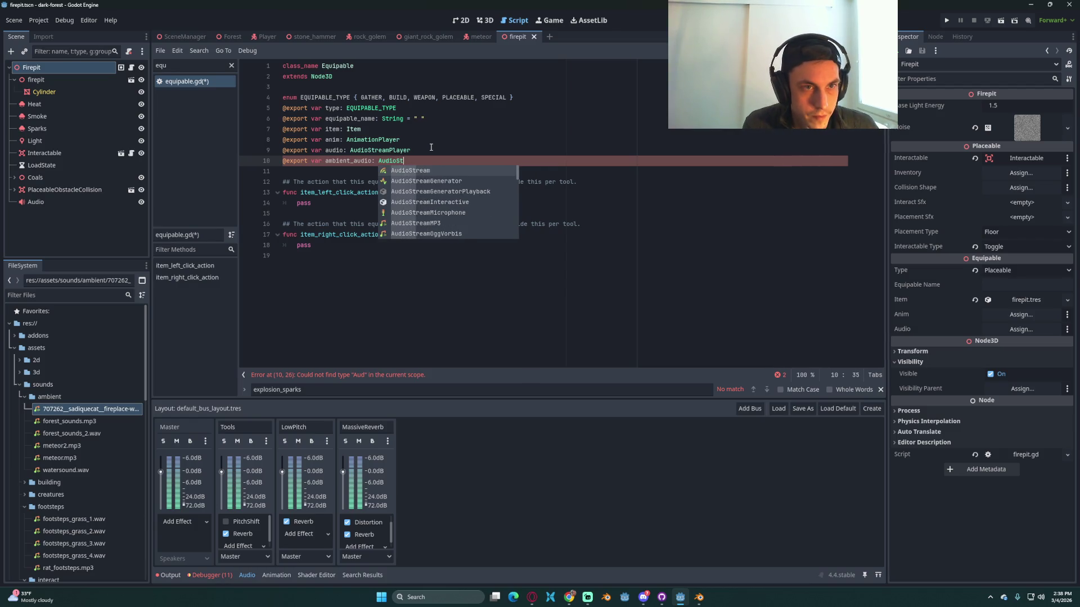
pyautogui.write('reamPl')
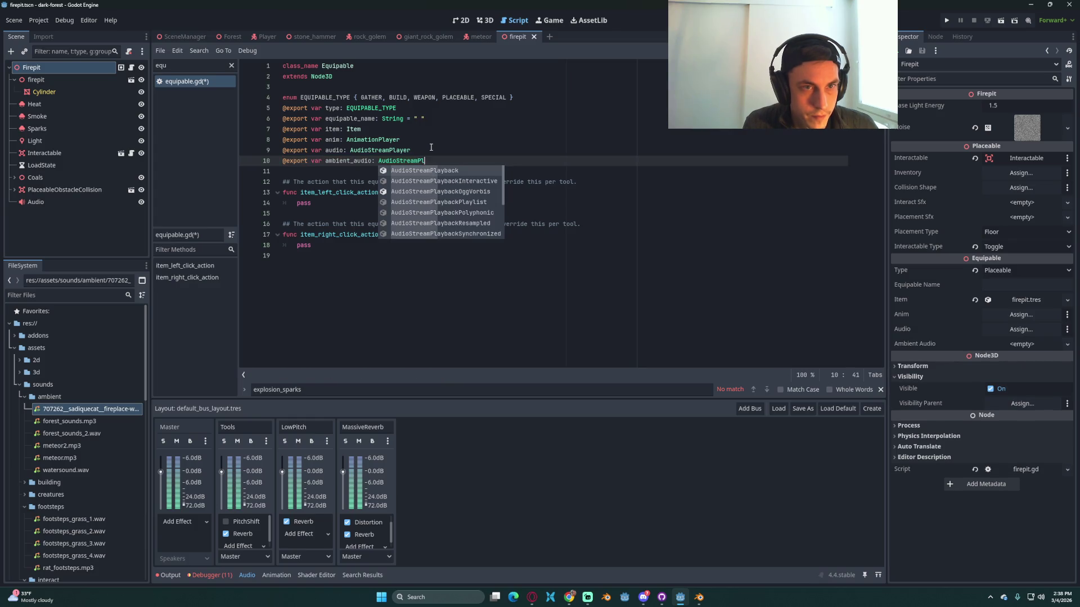
pyautogui.write('ayer')
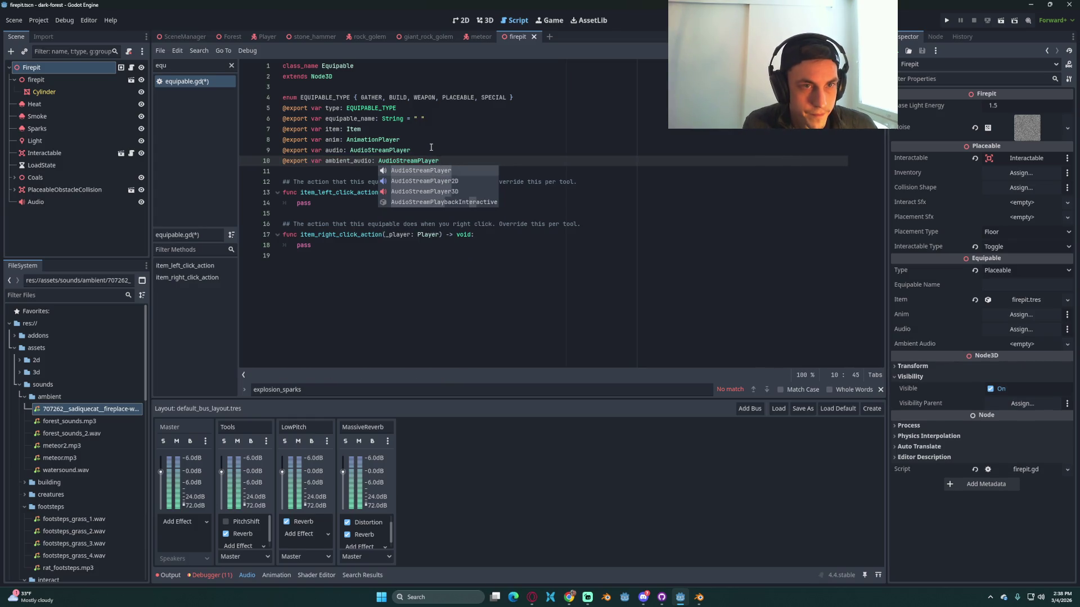
pyautogui.write('#D')
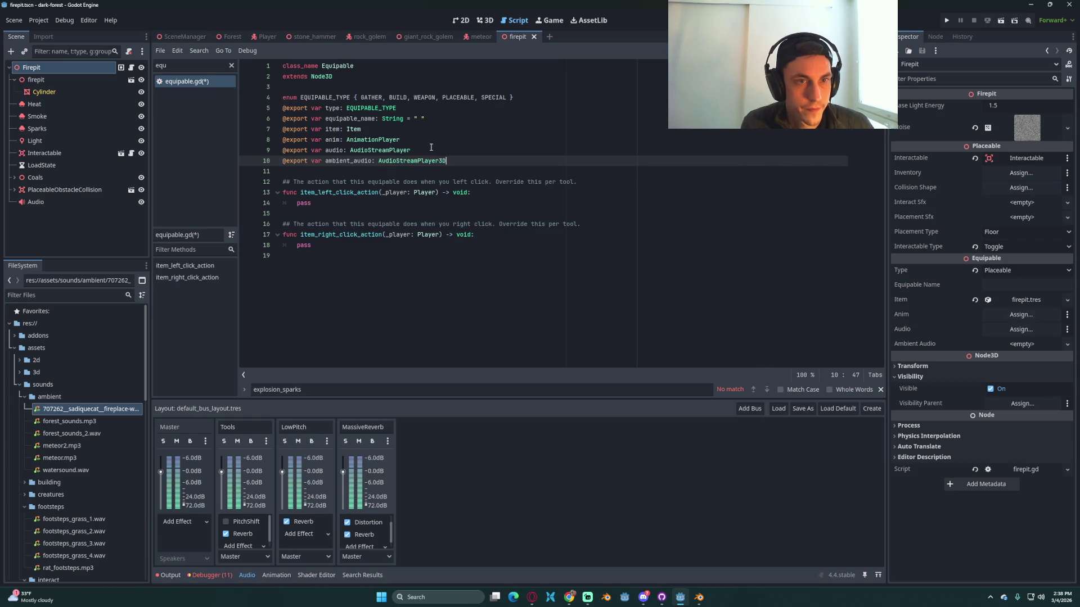
pyautogui.hotkey('shift', 'Home')
pyautogui.hotkey('ctrl', 'c')
pyautogui.press('BackSpace')
# Step: Paste the ambient_audio export into placeable.gd below the inventory exports
pyautogui.doubleClick(186, 65)
pyautogui.write('place')
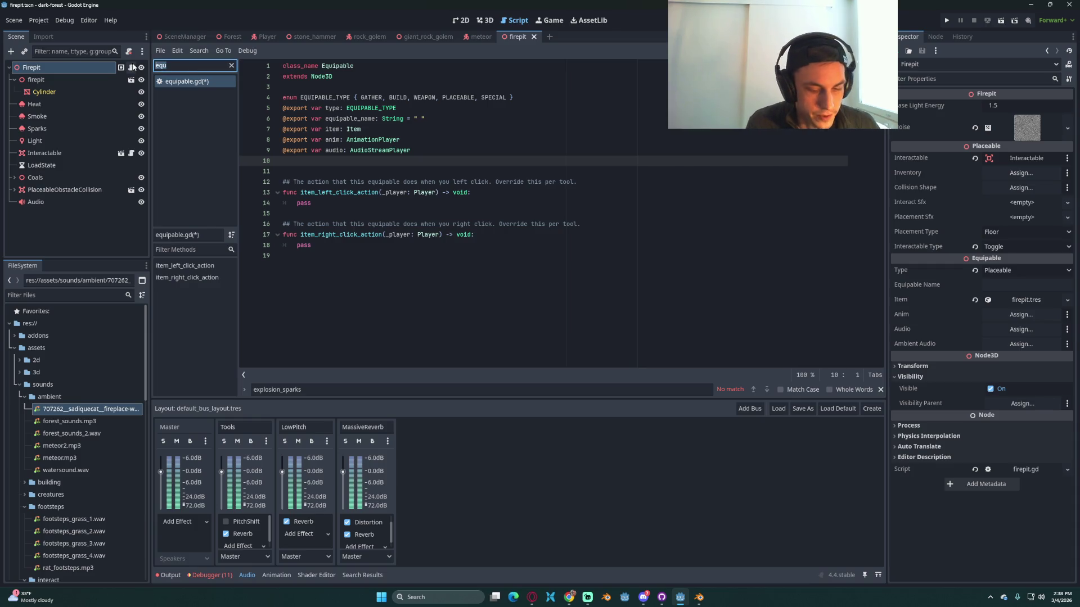
pyautogui.press('Return')
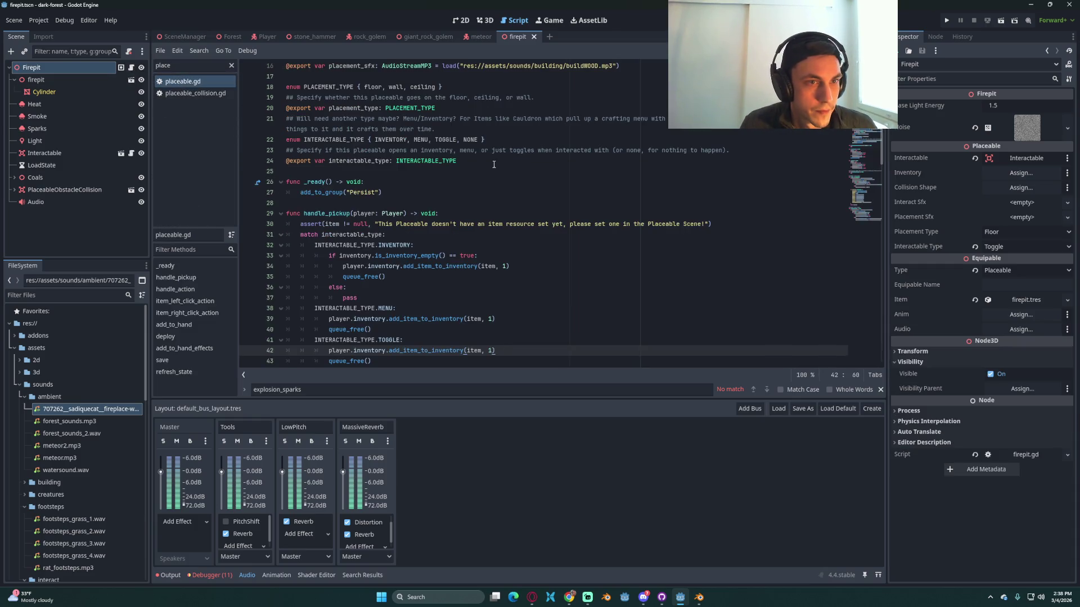
pyautogui.scroll(3, 465, 178)
pyautogui.click(453, 131)
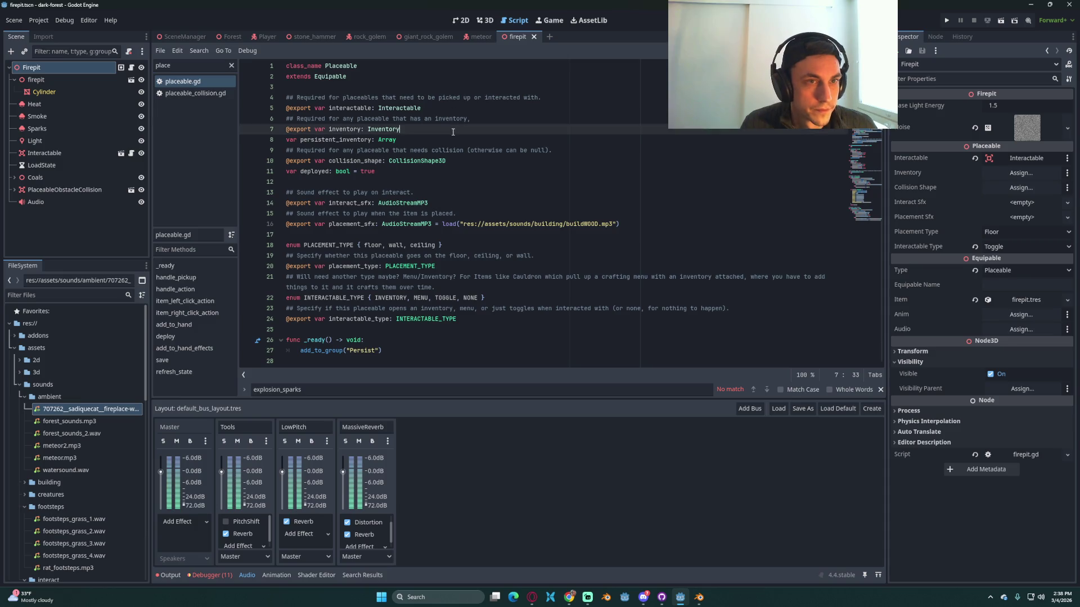
pyautogui.press('Down')
pyautogui.press('Return')
pyautogui.press('Return')
pyautogui.hotkey('ctrl', 'v')
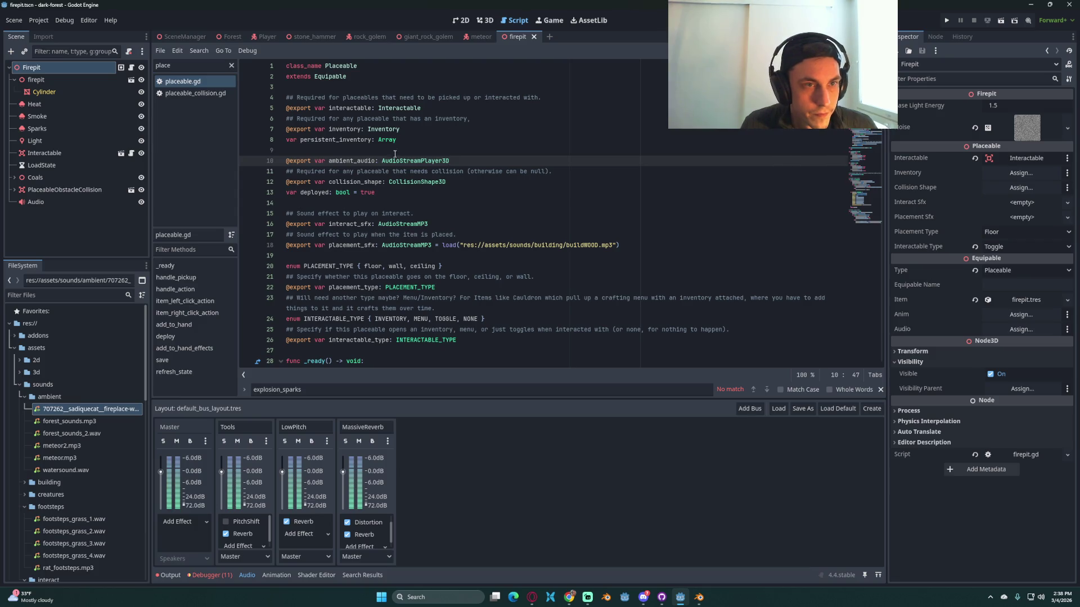
# Step: Add a ## comment saying the ambient audio plays when toggled, and save placeable.gd
pyautogui.click(396, 153)
pyautogui.write('##')
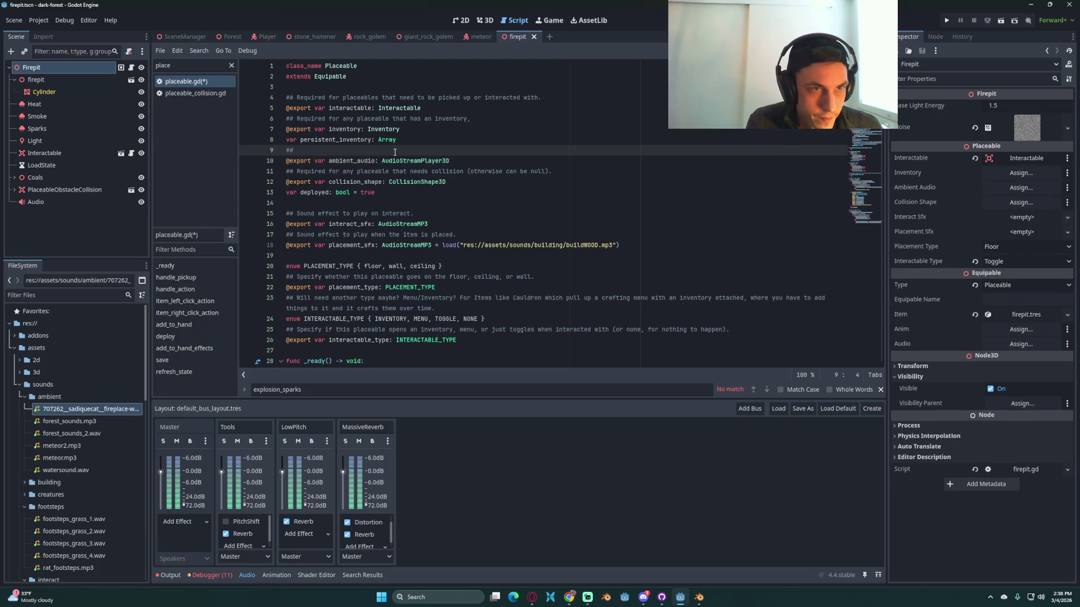
pyautogui.write('Audio that p')
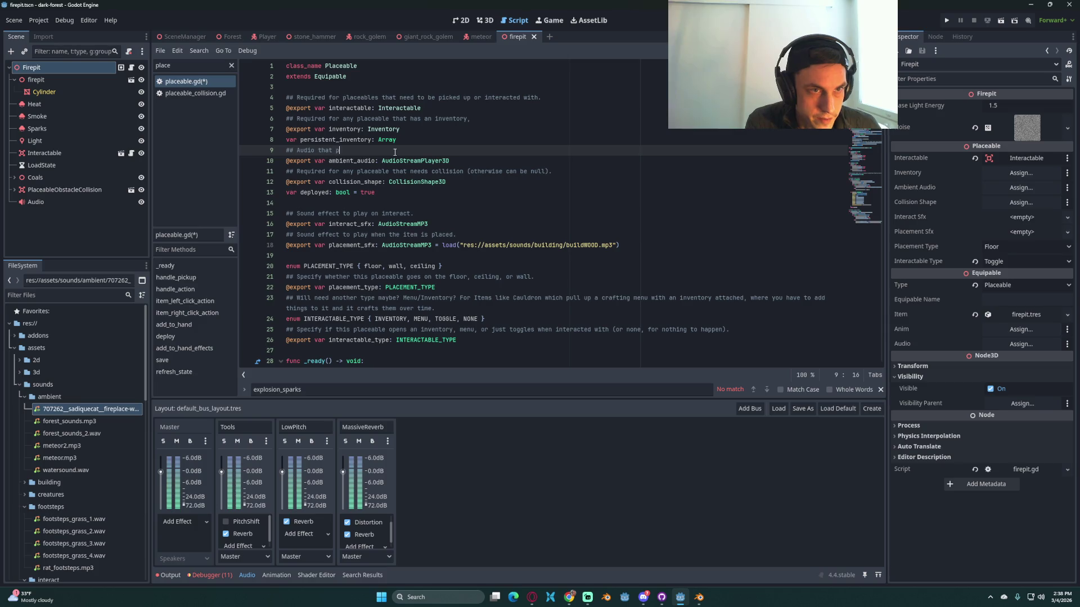
pyautogui.write('s when it i')
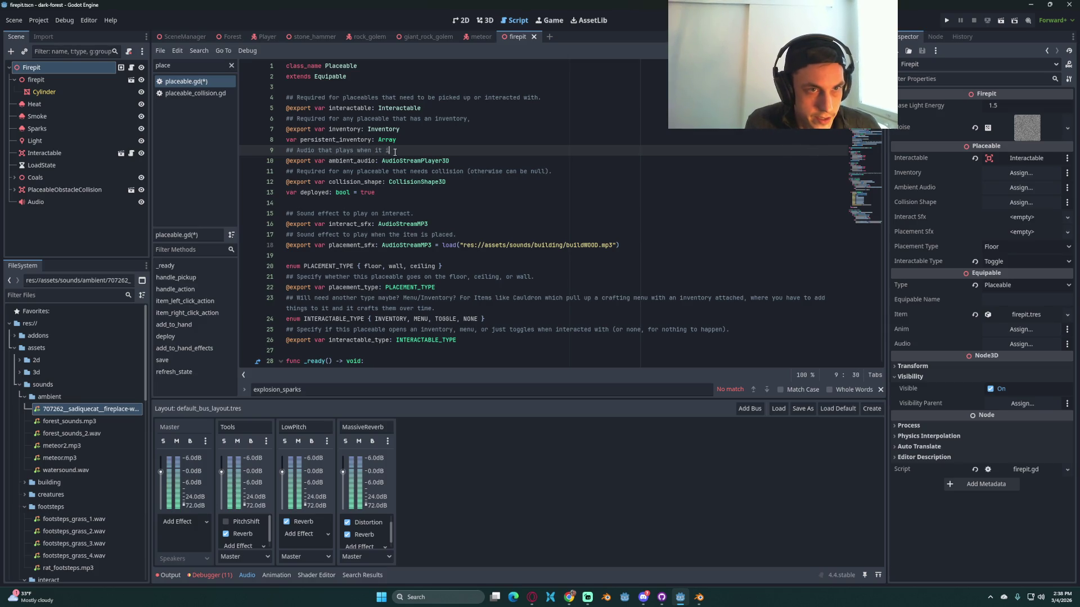
pyautogui.write('toggled or placed e')
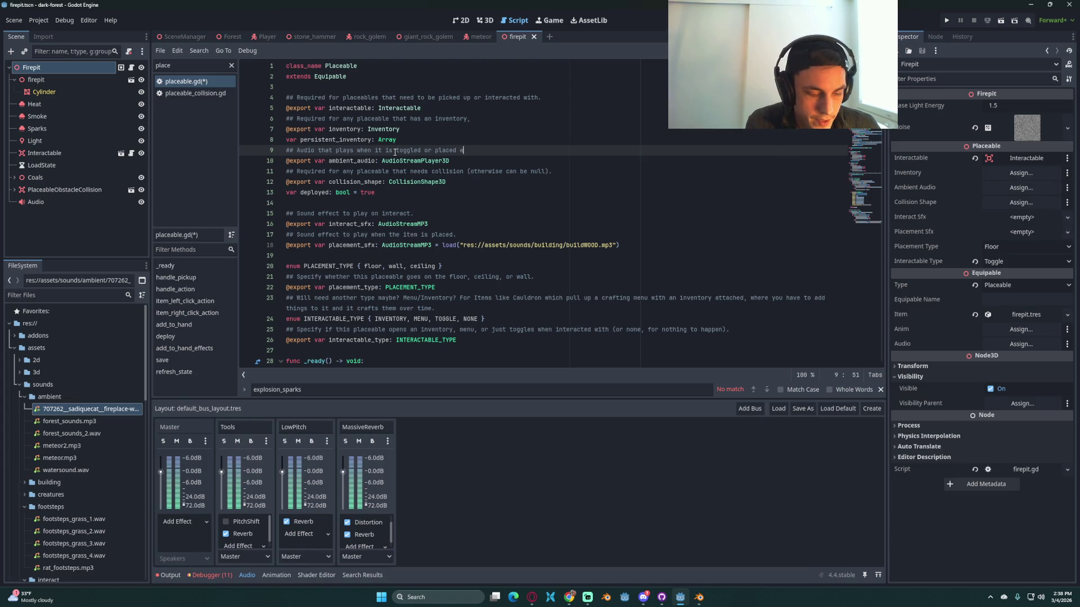
pyautogui.write('.')
pyautogui.click(512, 171)
pyautogui.hotkey('ctrl', 's')
# Step: In equipable.gd, comment the audio export: "Audio that plays when swung (if a tool) or some other thing"
pyautogui.doubleClick(175, 65)
pyautogui.write('equ')
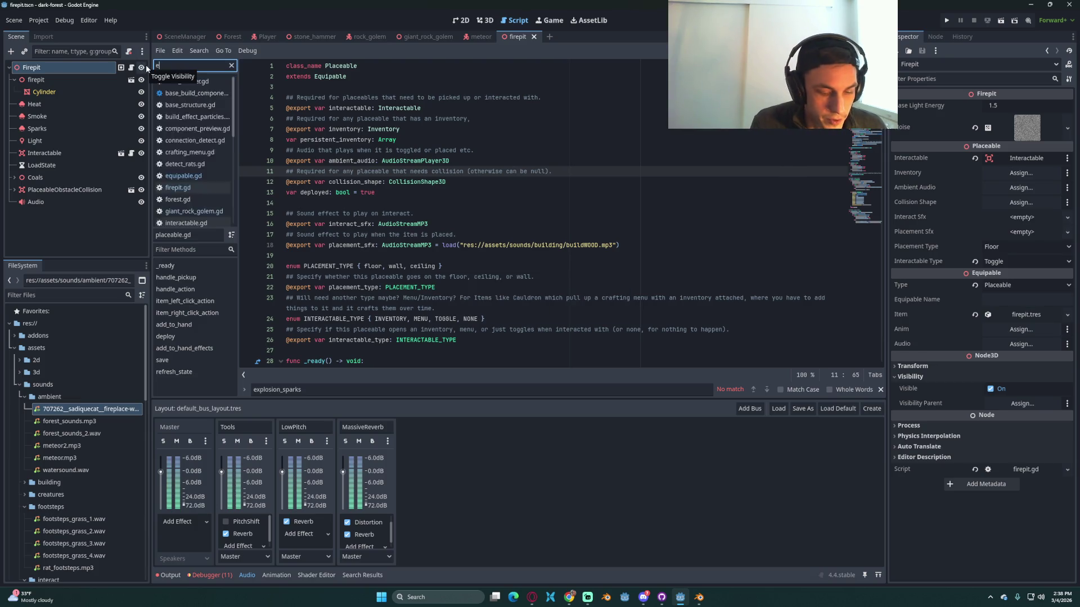
pyautogui.click(186, 81)
pyautogui.click(428, 143)
pyautogui.press('Return')
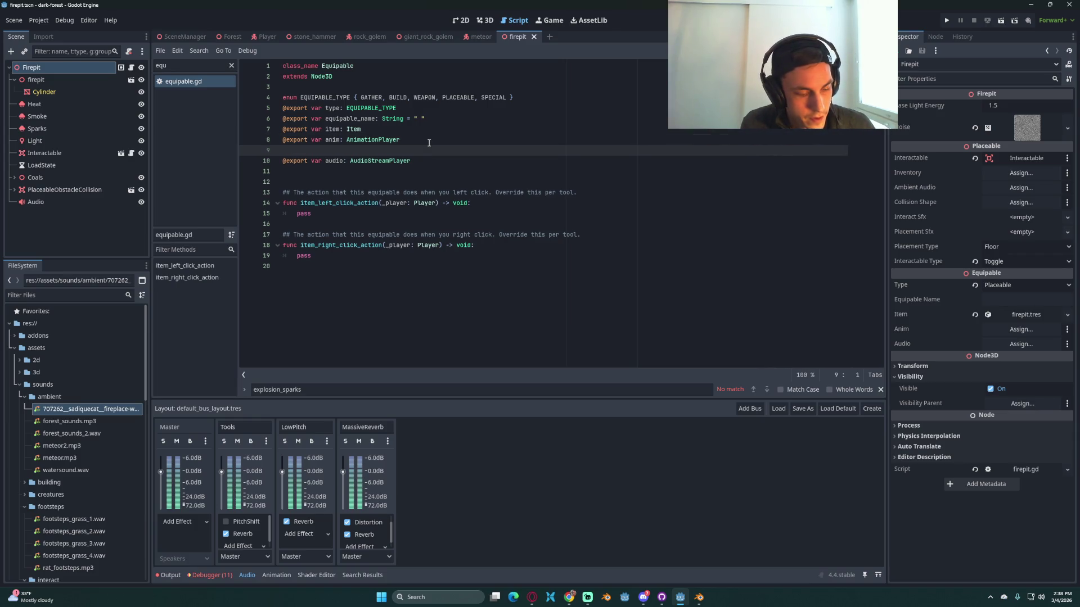
pyautogui.write('that plays when swung')
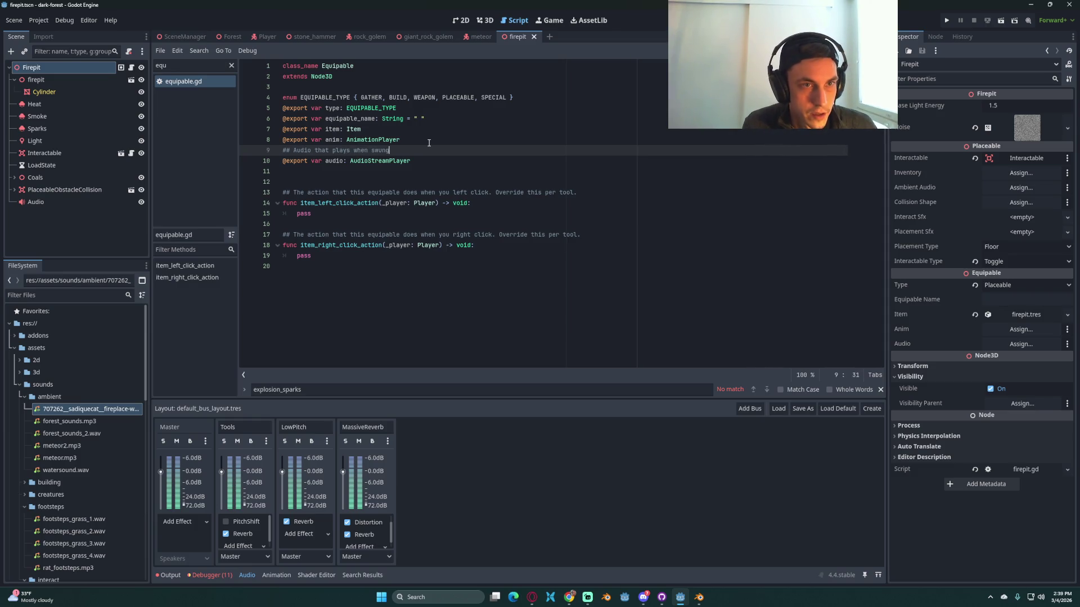
pyautogui.write('ol) or some other thing')
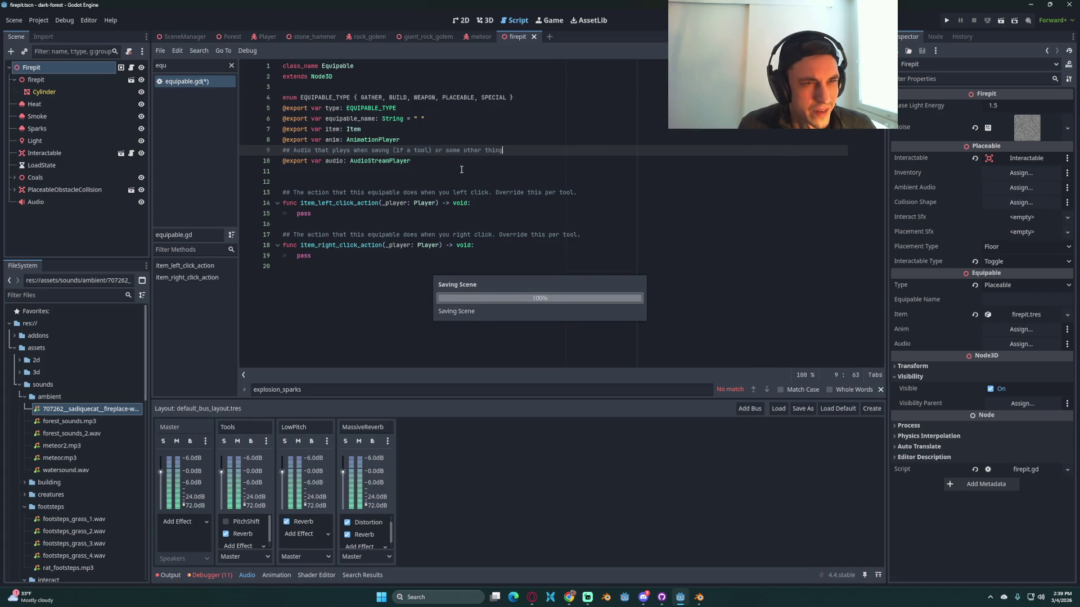
pyautogui.doubleClick(335, 161)
# Step: Search all project scripts for 'audio', yielding 21 matches in 12 files
pyautogui.hotkey('ctrl', 'shift', 'f')
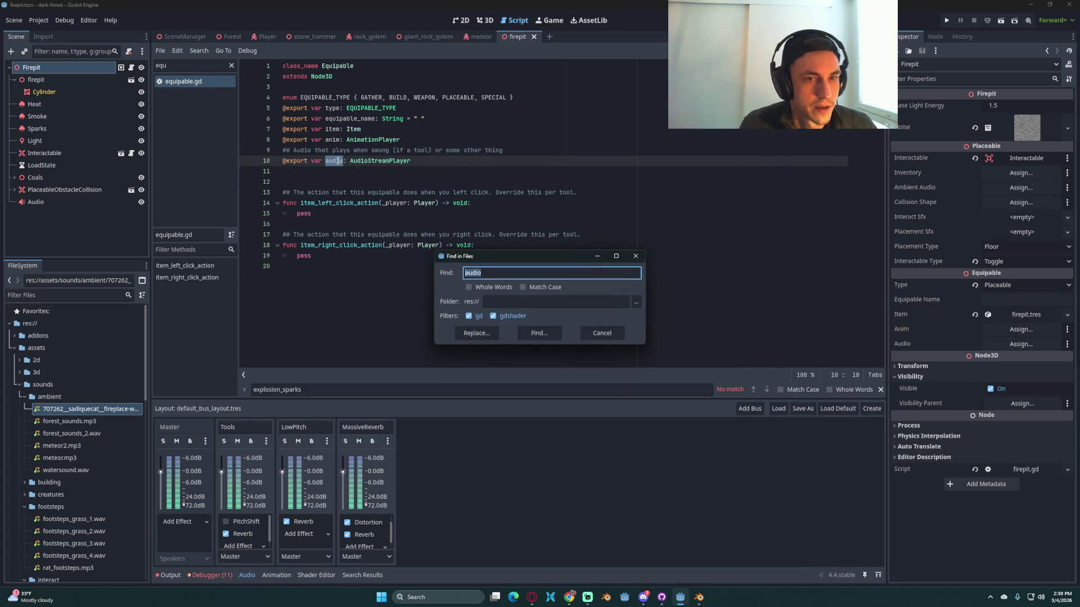
pyautogui.press('Return')
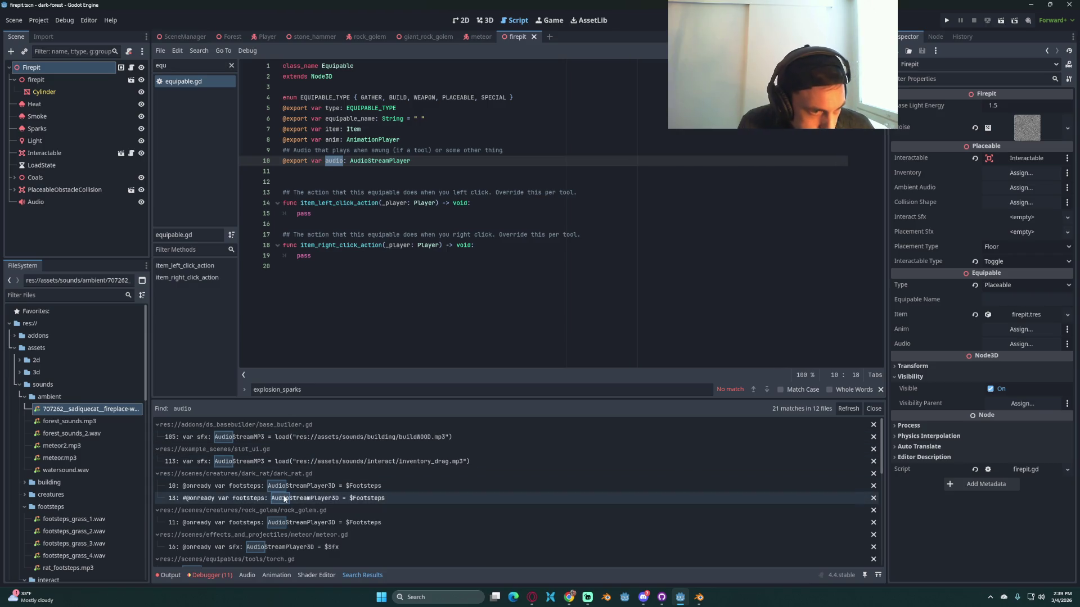
pyautogui.scroll(-1, 304, 547)
pyautogui.scroll(-2, 305, 542)
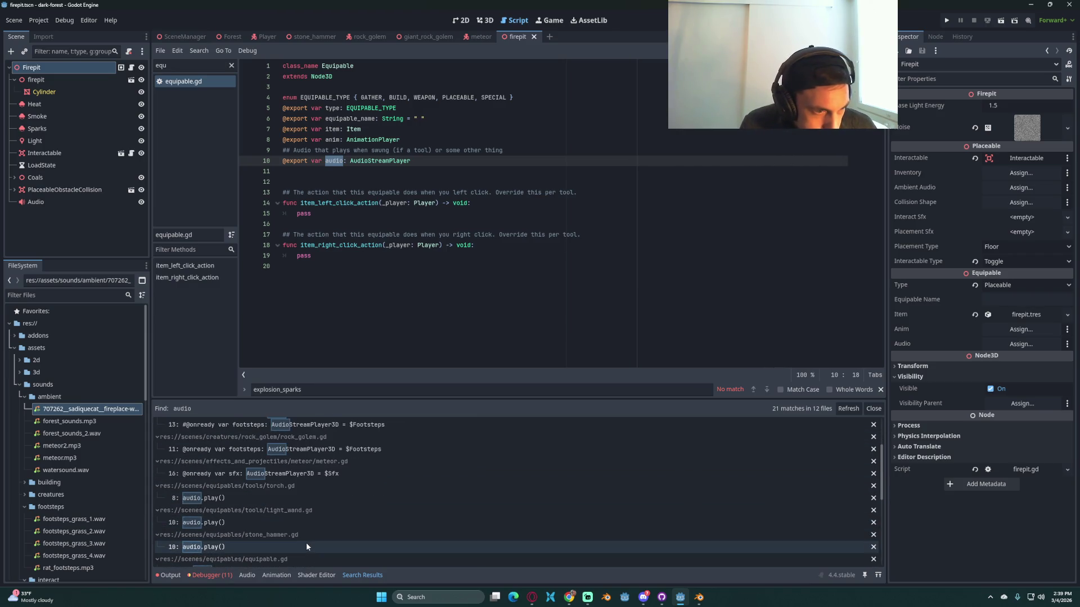
# Step: Check the audio play calls in torch.gd, light_wand.gd and stone_hammer.gd, then return to firepit.gd
pyautogui.click(192, 498)
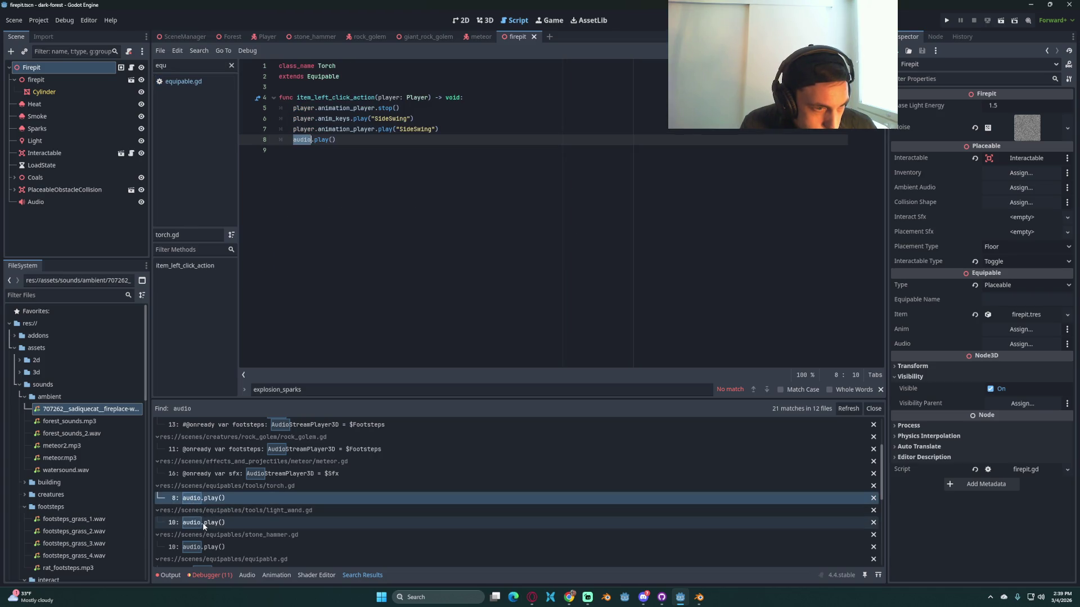
pyautogui.click(197, 523)
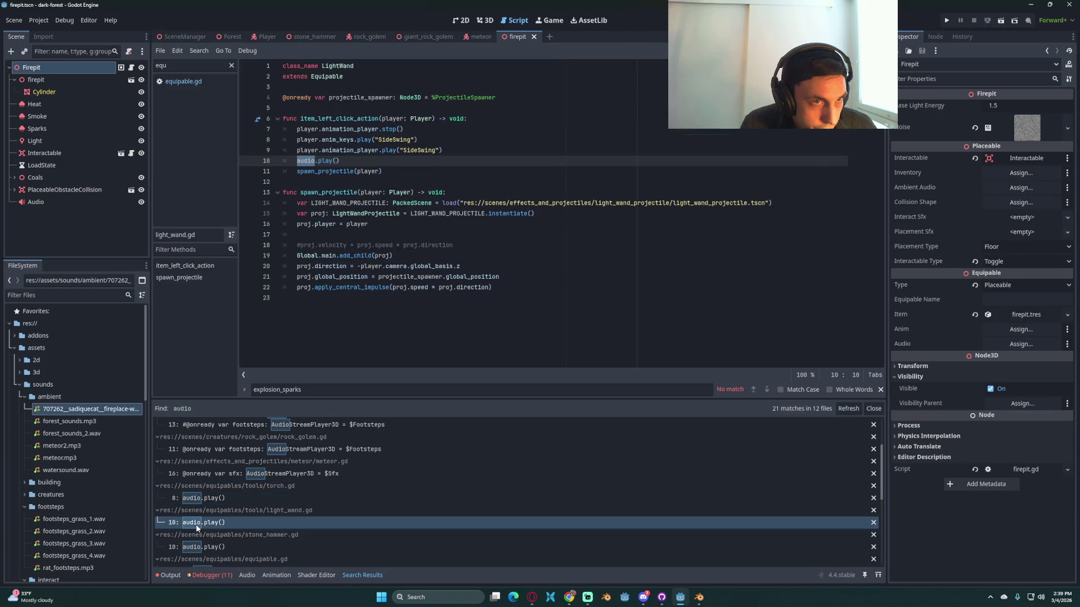
pyautogui.click(198, 548)
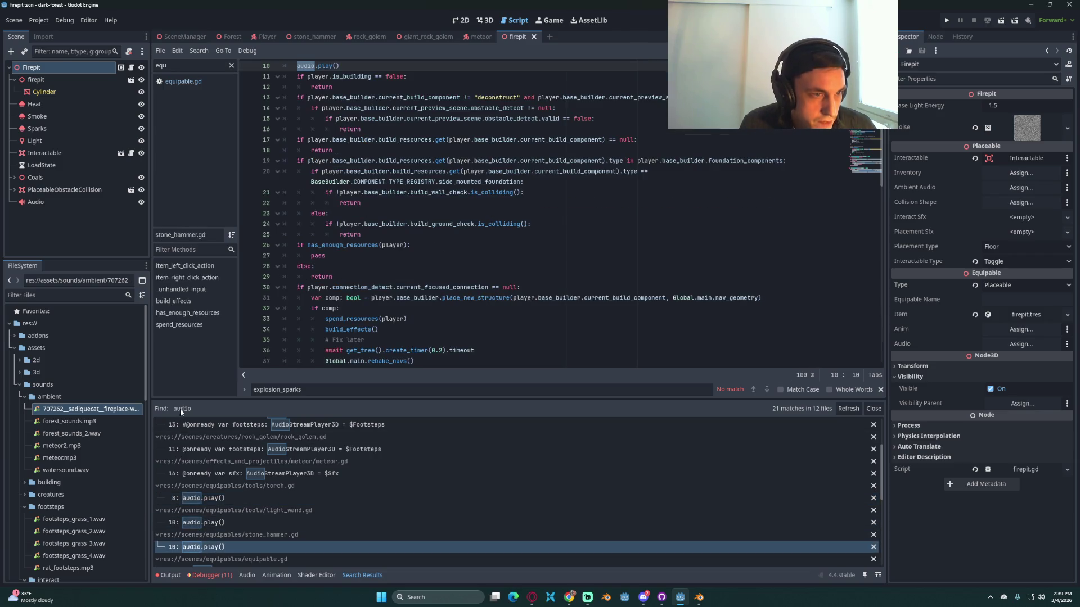
pyautogui.click(121, 67)
pyautogui.click(48, 71)
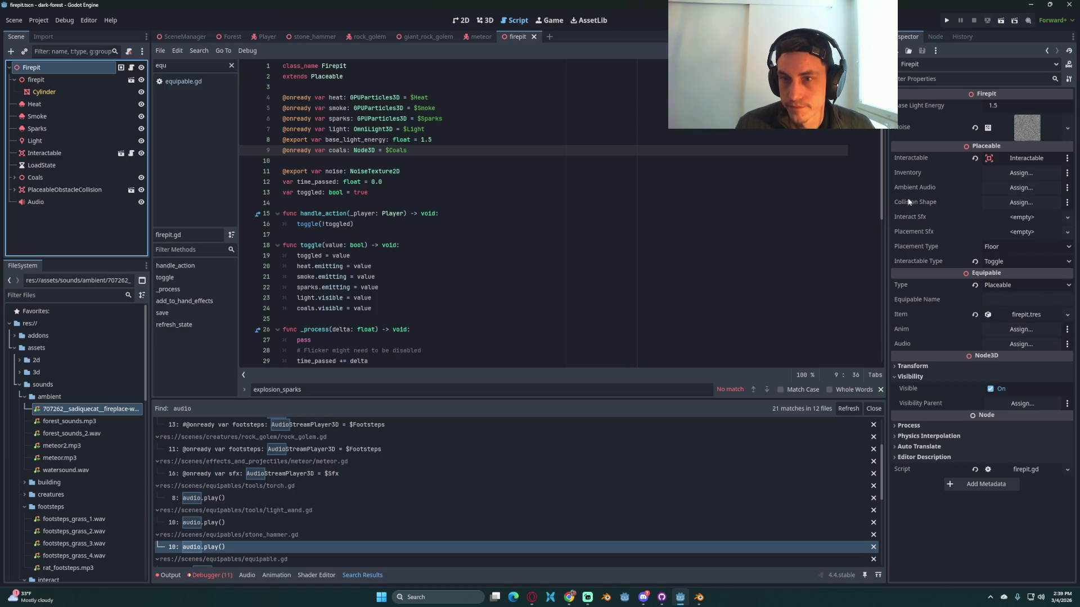
# Step: Set the Firepit's Ambient Audio property to the Audio node
pyautogui.click(1021, 187)
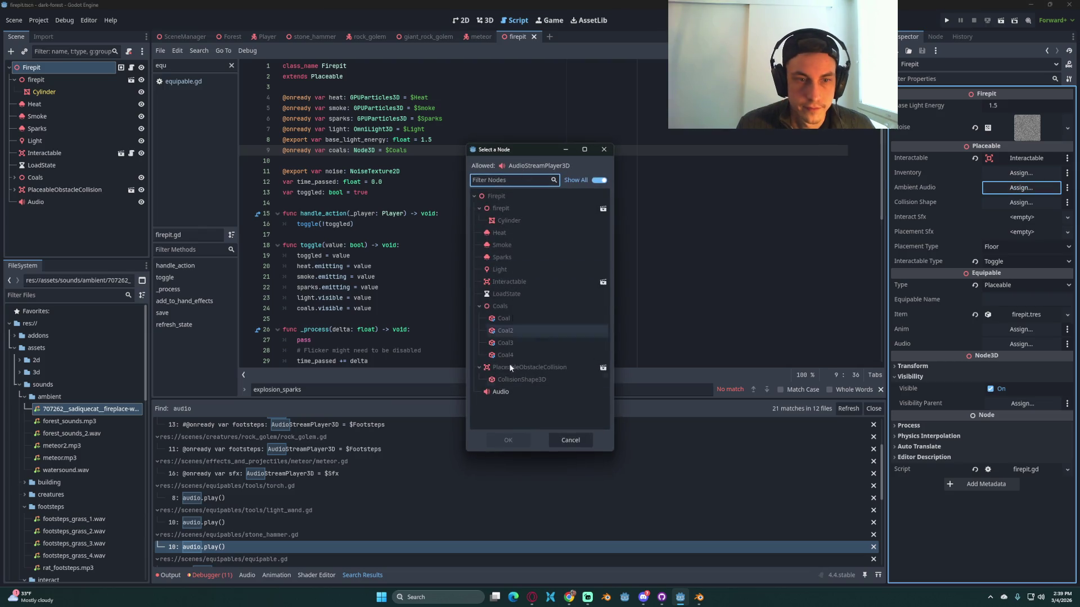
pyautogui.click(514, 392)
pyautogui.click(509, 441)
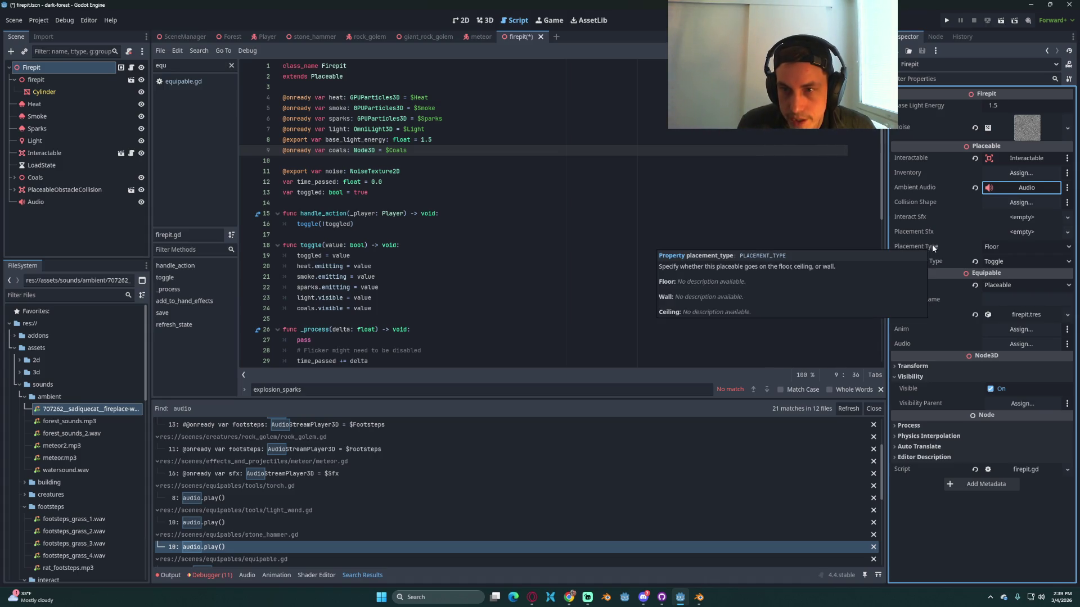
# Step: Quick-load buildWOOD.mp3 as the Firepit's Placement Sfx and save the scene
pyautogui.click(1070, 234)
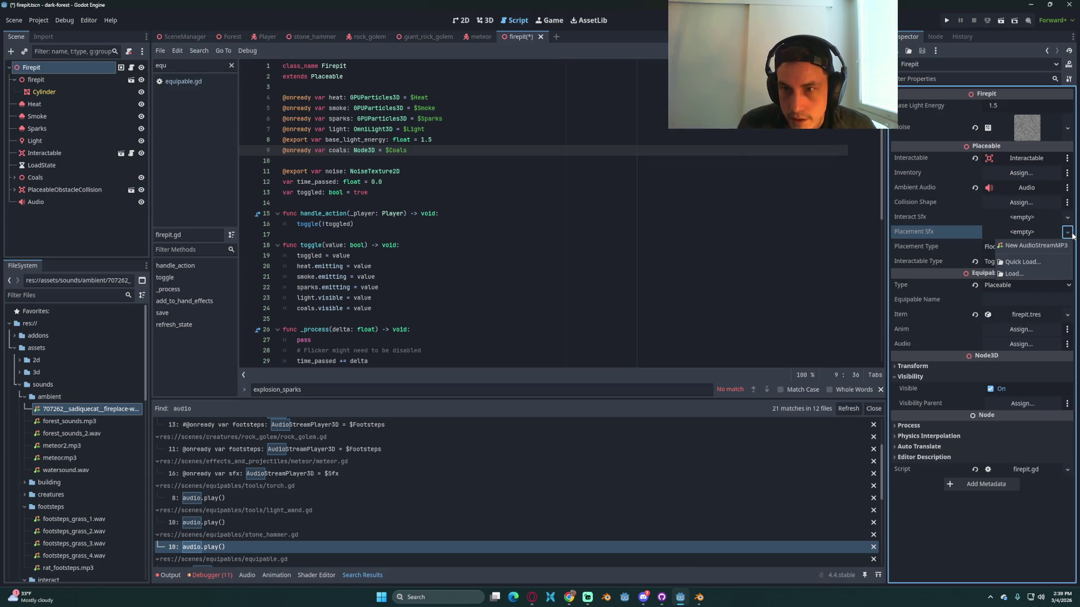
pyautogui.click(1043, 263)
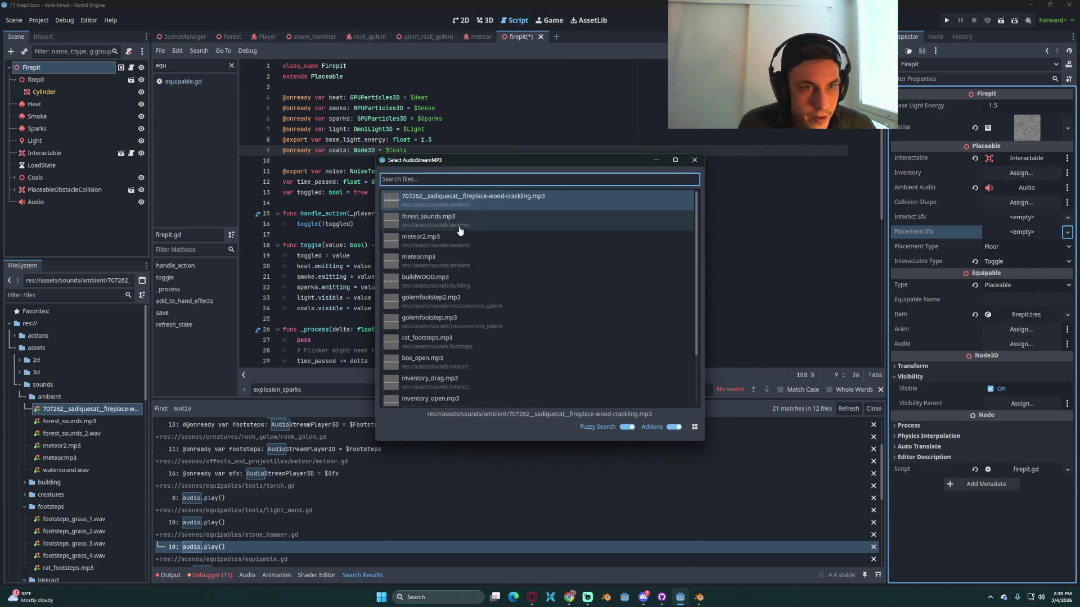
pyautogui.click(456, 262)
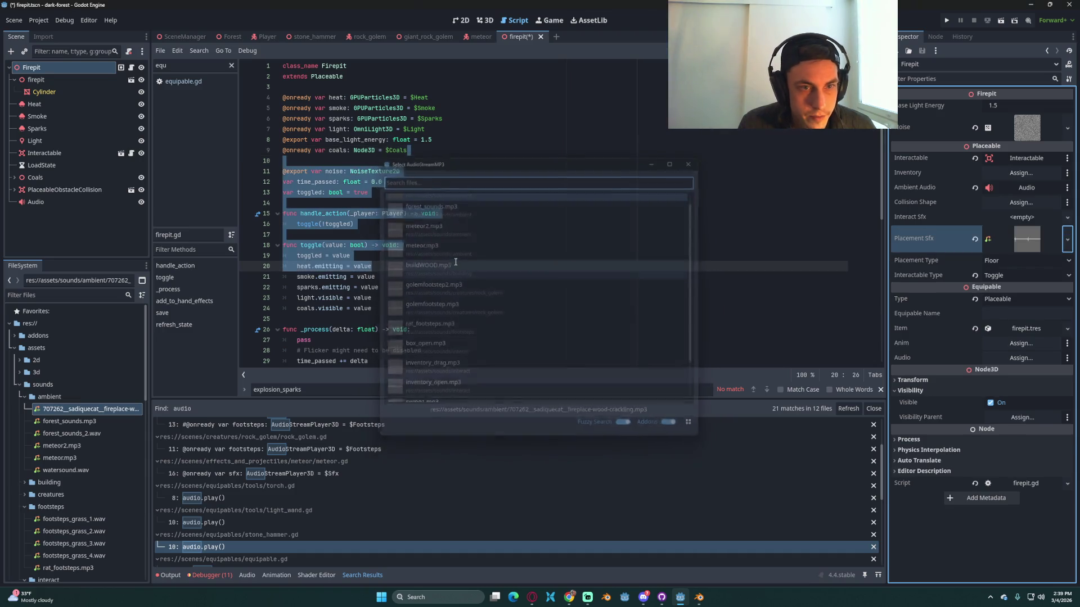
pyautogui.click(574, 181)
pyautogui.hotkey('ctrl', 's')
pyautogui.scroll(-2, 486, 232)
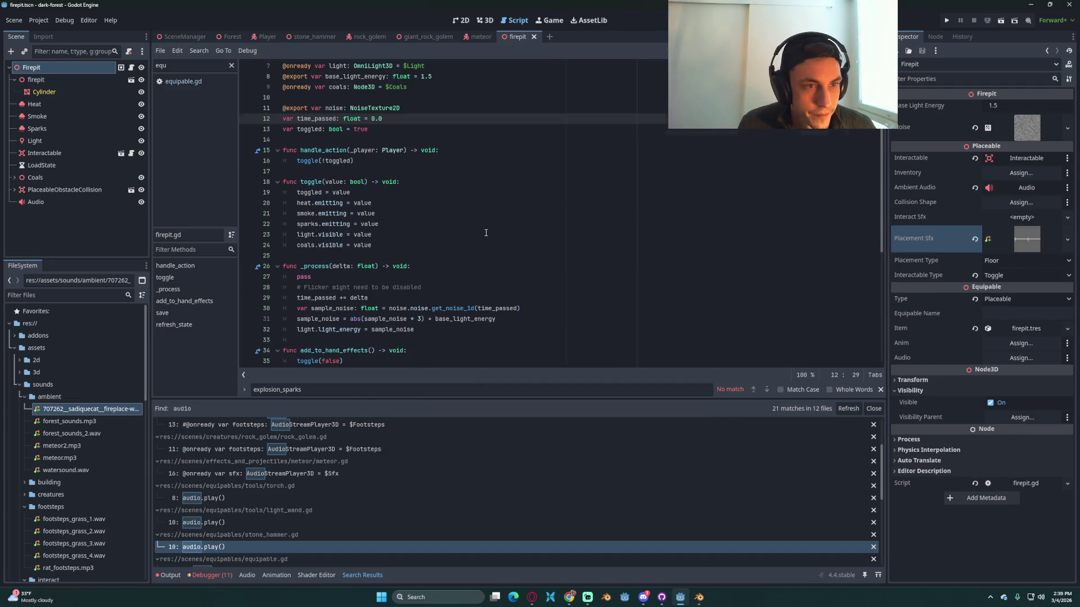
pyautogui.hotkey('ctrl', 's')
pyautogui.scroll(-4, 488, 230)
pyautogui.hotkey('ctrl', 's')
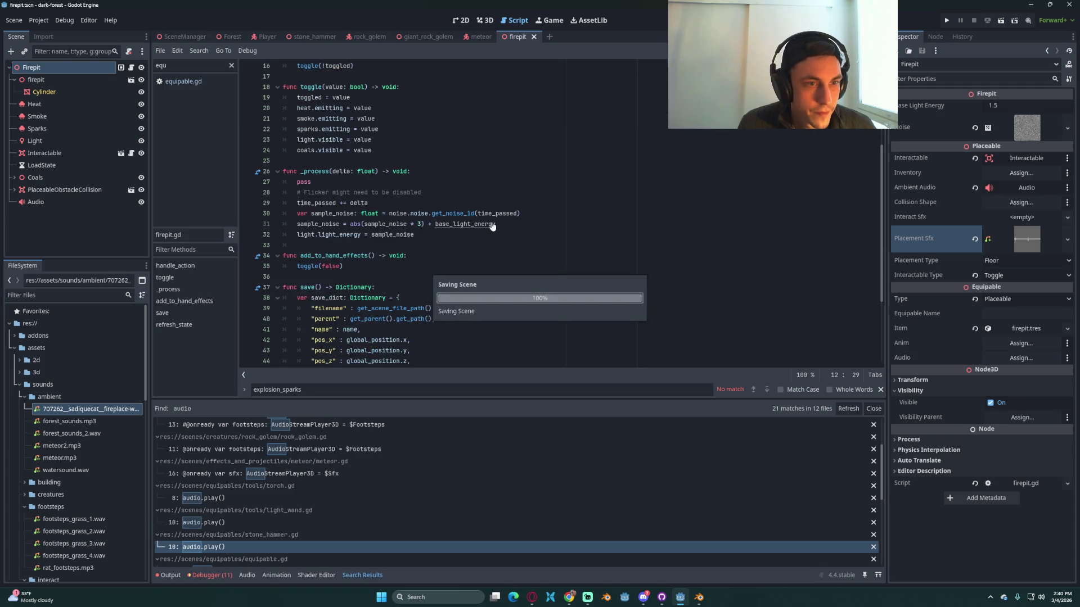
pyautogui.scroll(-3, 492, 225)
pyautogui.keyDown('ctrl'); pyautogui.scroll(-1, 493, 225); pyautogui.keyUp('ctrl')
pyautogui.keyDown('ctrl'); pyautogui.scroll(2, 492, 226); pyautogui.keyUp('ctrl')
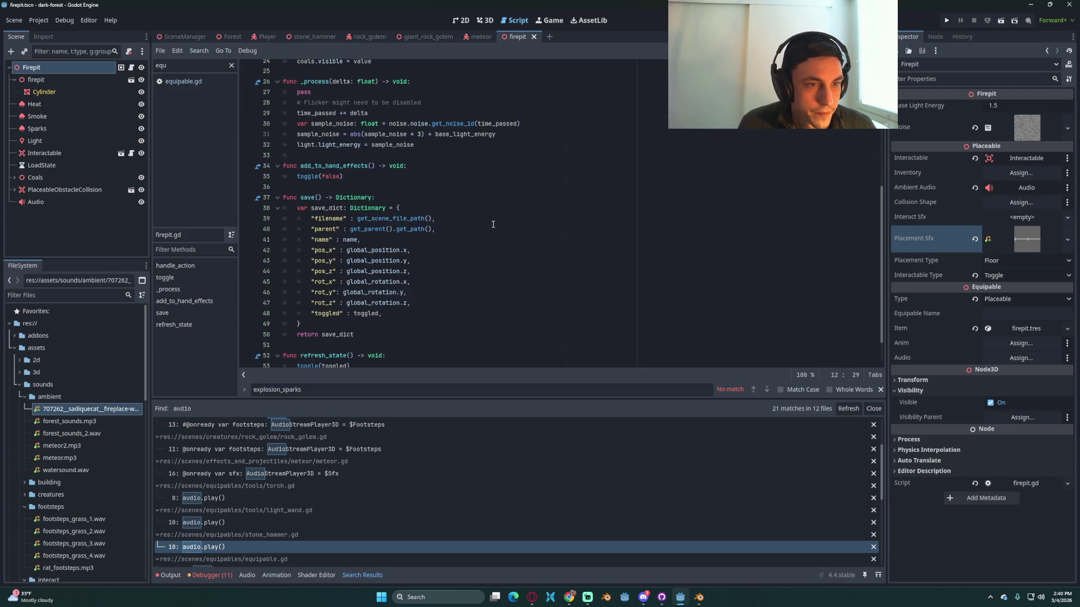
pyautogui.keyDown('ctrl'); pyautogui.scroll(-1, 494, 223); pyautogui.keyUp('ctrl')
pyautogui.scroll(7, 507, 219)
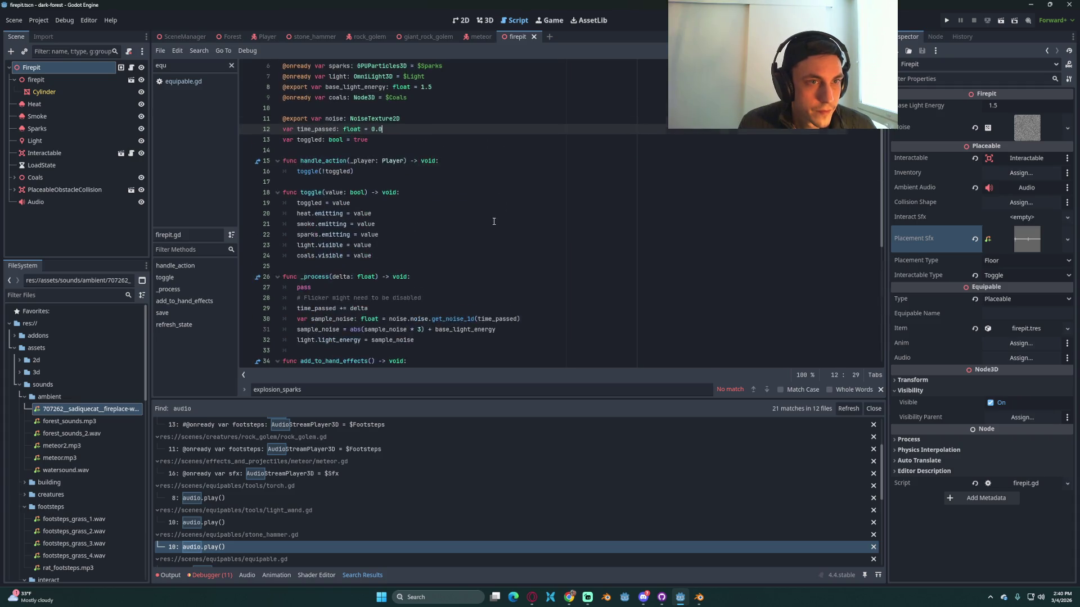
pyautogui.click(535, 211)
# Step: Search all project files for 'placeable' and scroll through the 47 matches in 14 files
pyautogui.hotkey('ctrl', 'shift', 'f')
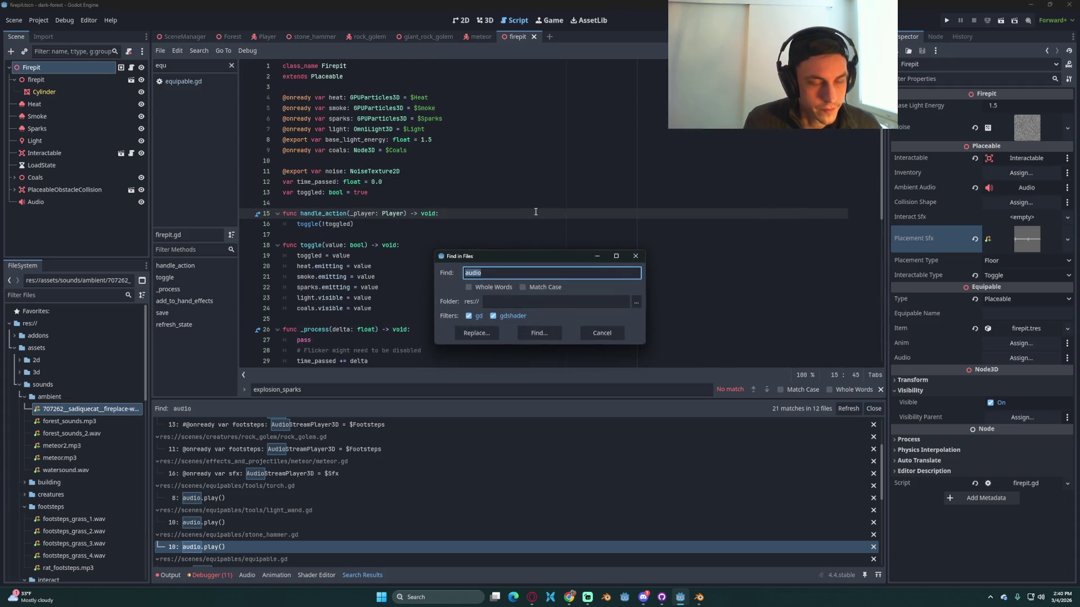
pyautogui.write('place_placea')
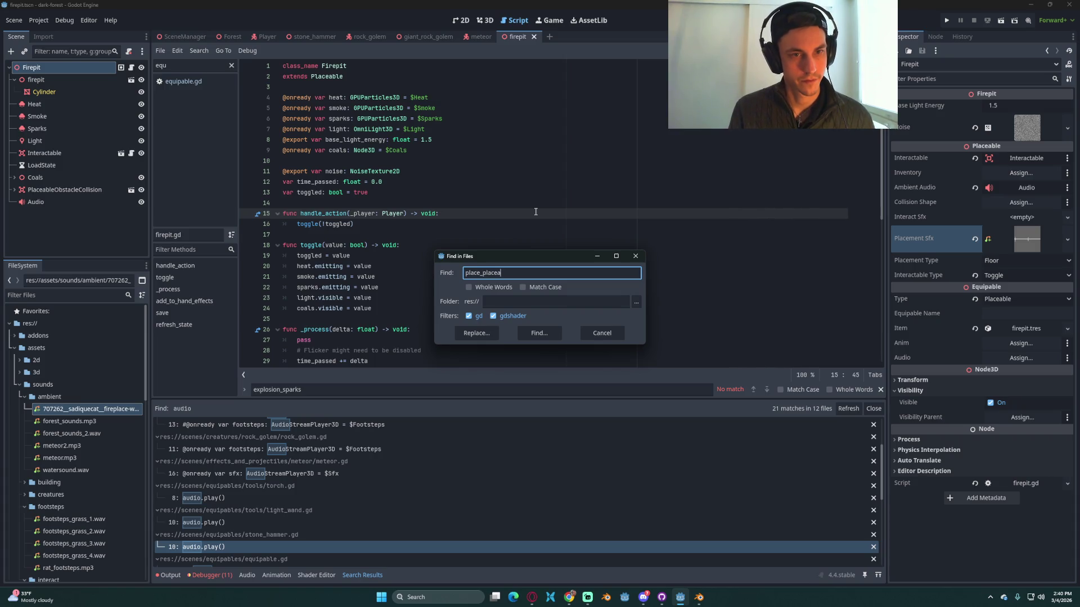
pyautogui.press('Return')
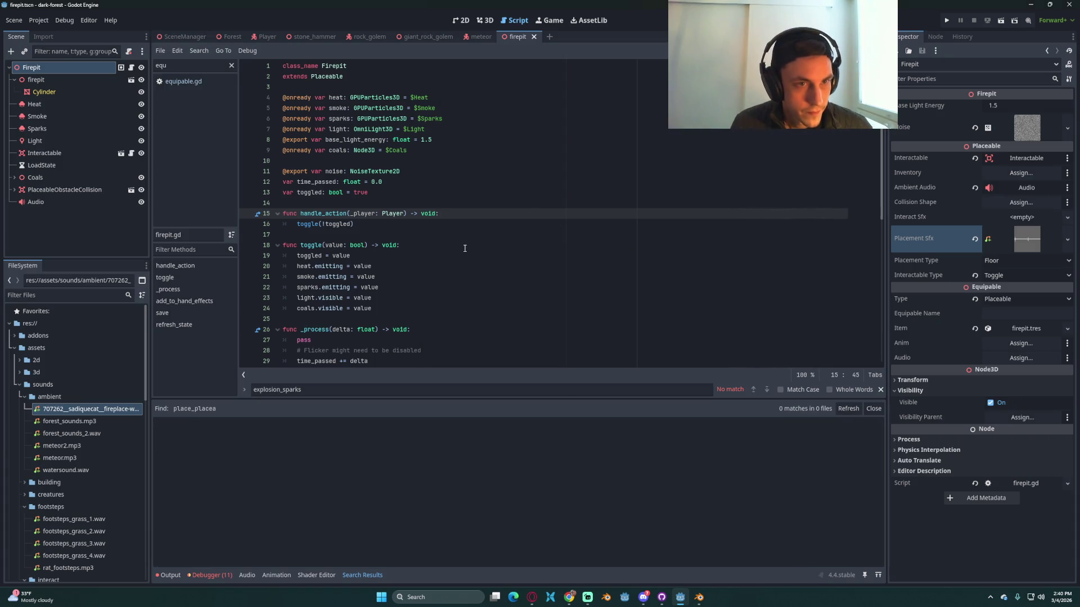
pyautogui.hotkey('ctrl', 'shift', 'f')
pyautogui.write('placeable')
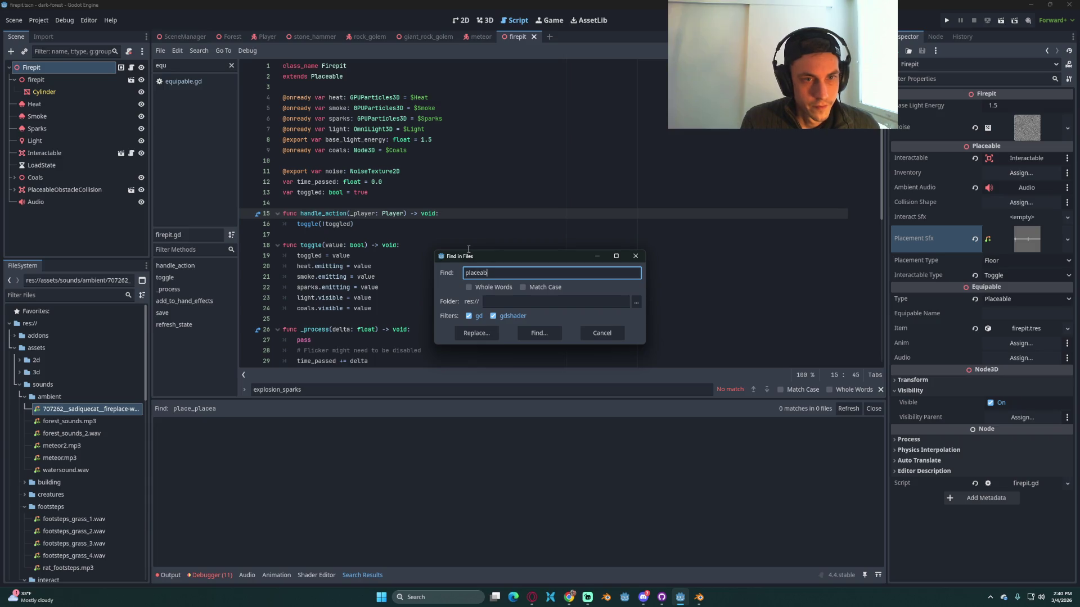
pyautogui.press('Return')
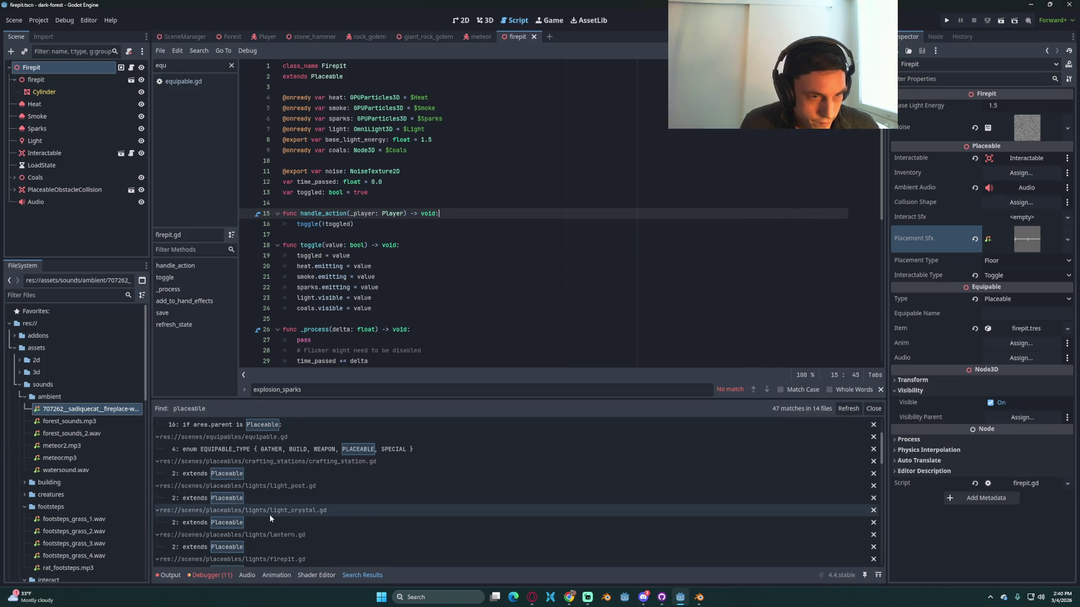
pyautogui.scroll(-3, 269, 515)
pyautogui.scroll(-10, 268, 515)
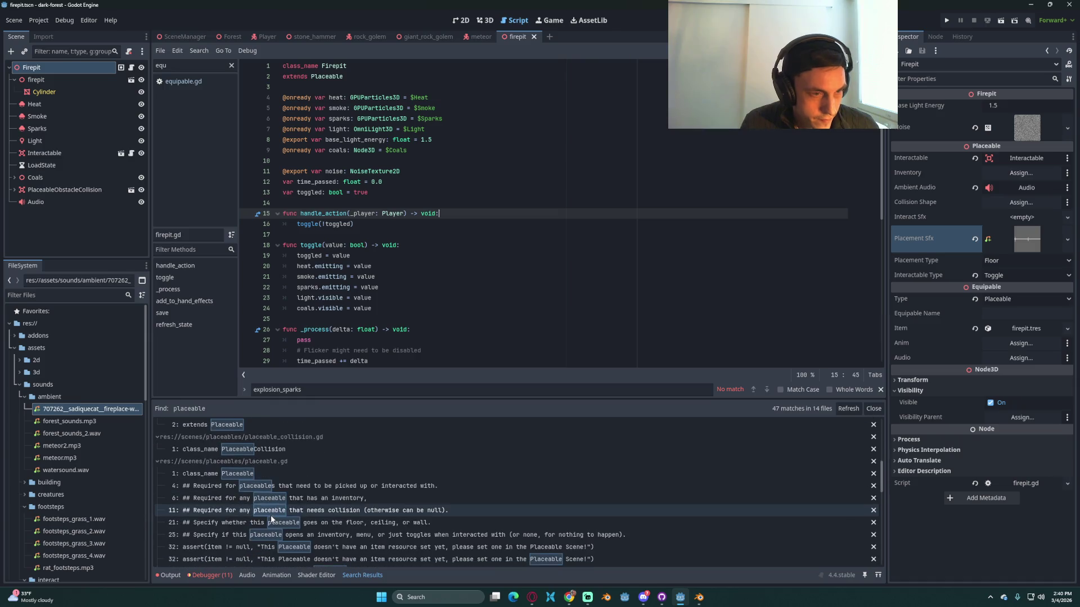
pyautogui.scroll(-5, 275, 517)
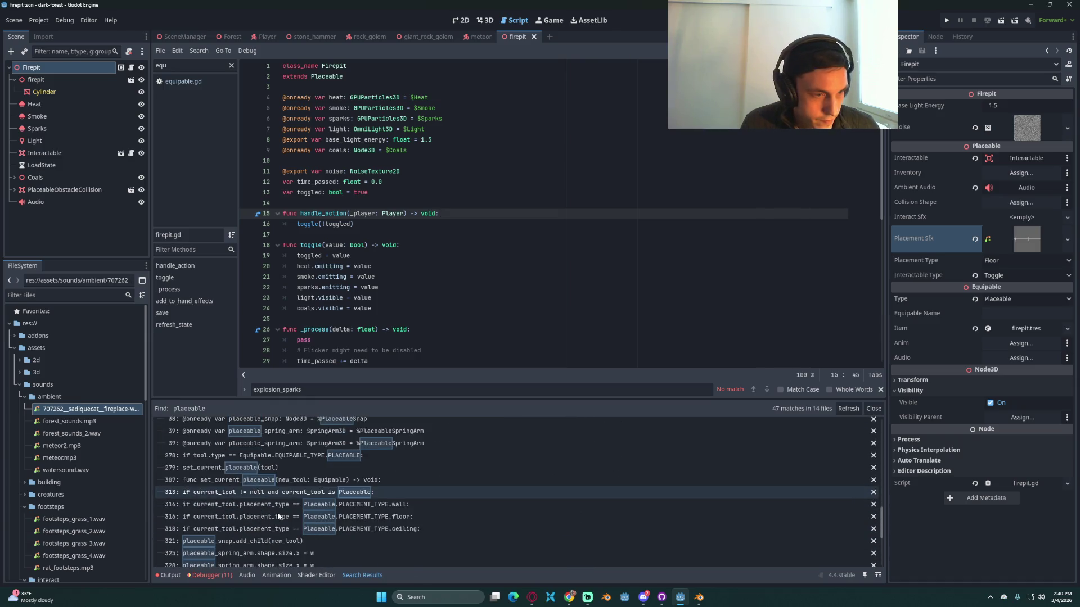
pyautogui.scroll(-5, 313, 481)
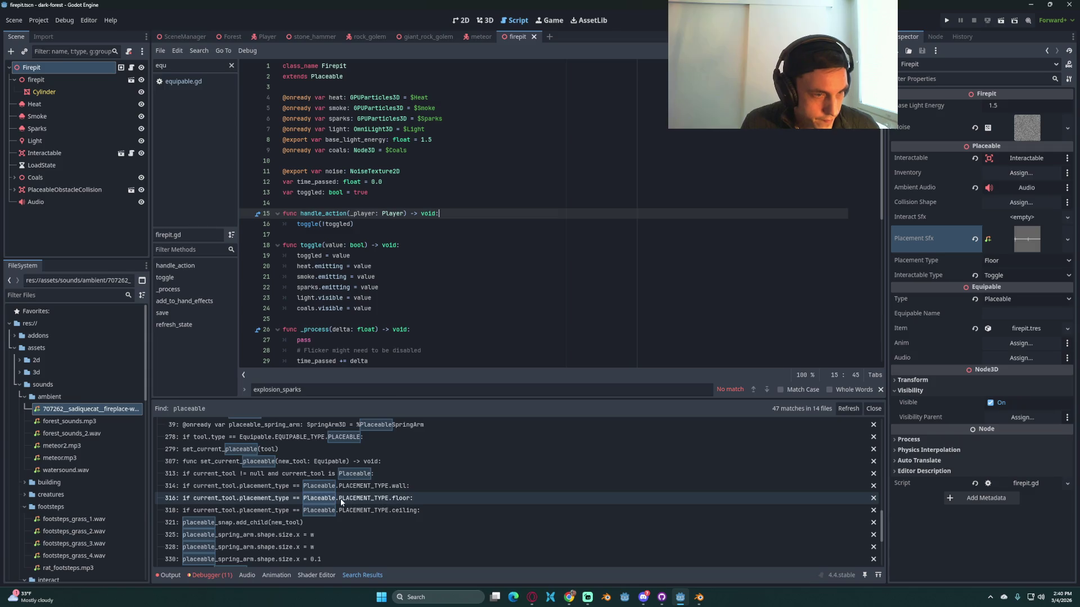
pyautogui.scroll(-5, 340, 498)
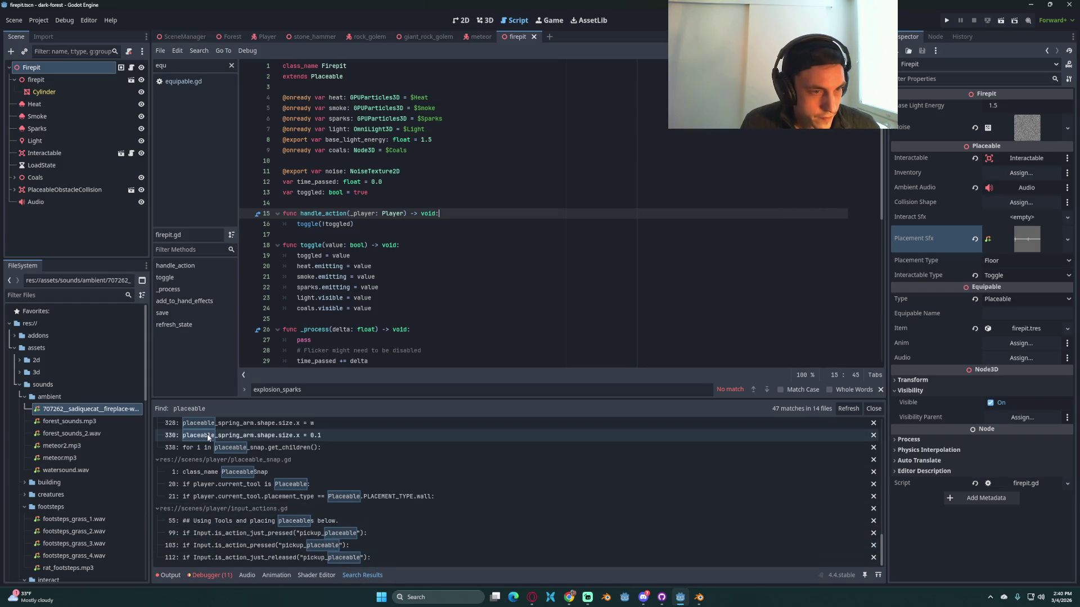
pyautogui.click(524, 307)
# Step: Open placeable.gd and locate the placement code in item_left_click_action
pyautogui.doubleClick(161, 66)
pyautogui.write('placea')
pyautogui.click(183, 81)
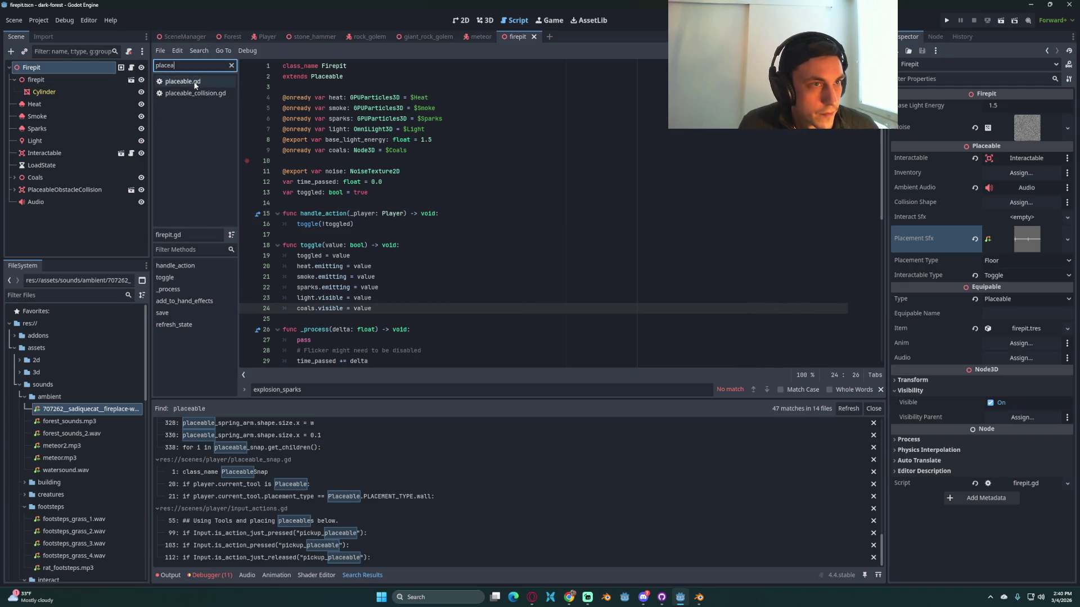
pyautogui.scroll(-8, 506, 196)
pyautogui.click(525, 198)
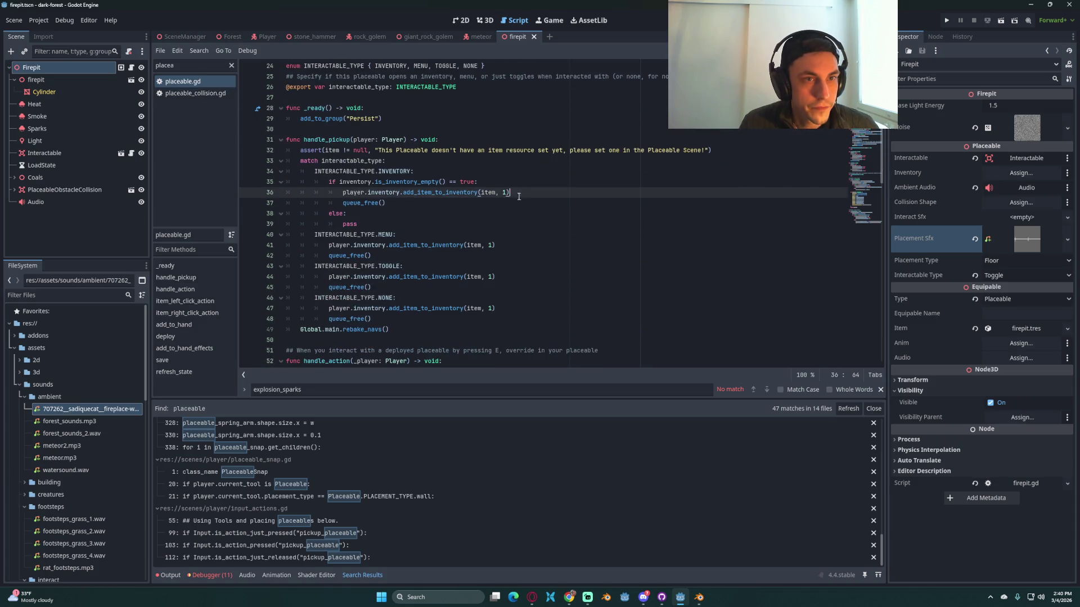
pyautogui.scroll(-5, 476, 255)
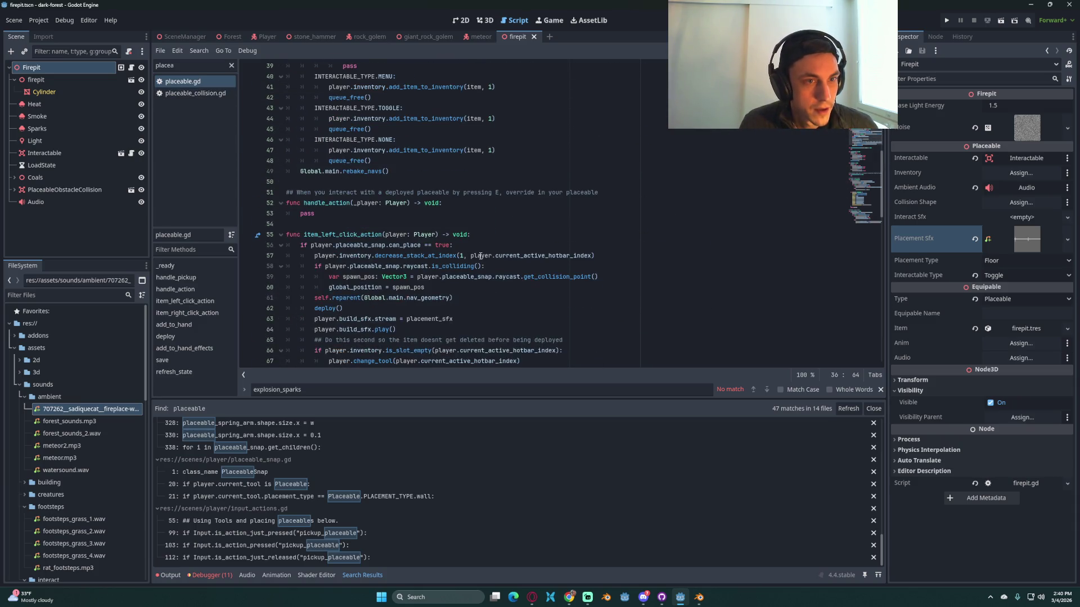
pyautogui.scroll(-1, 382, 256)
pyautogui.click(585, 308)
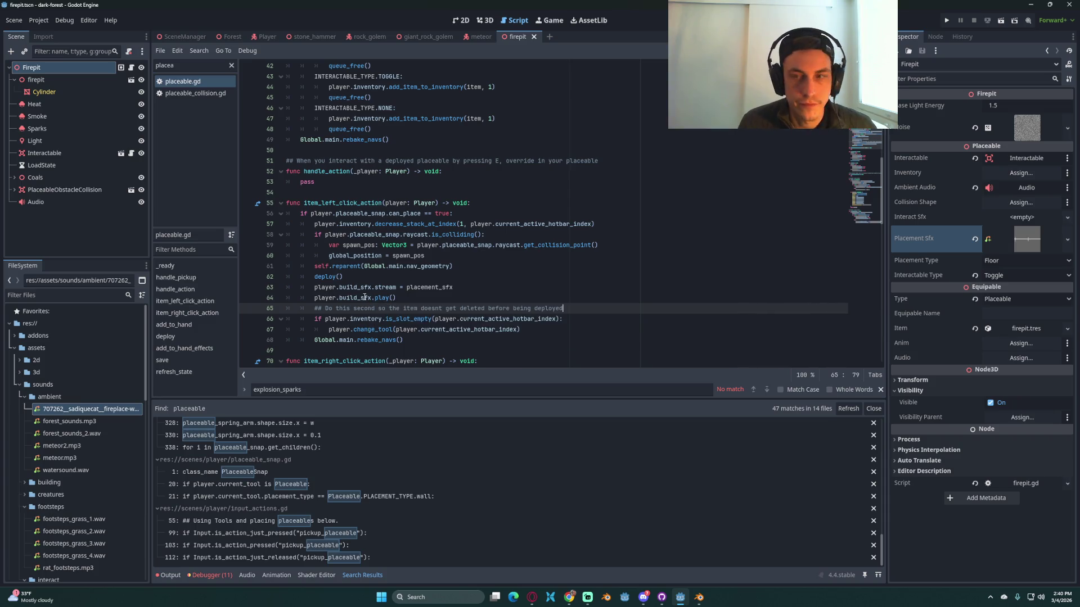
pyautogui.scroll(-1, 365, 298)
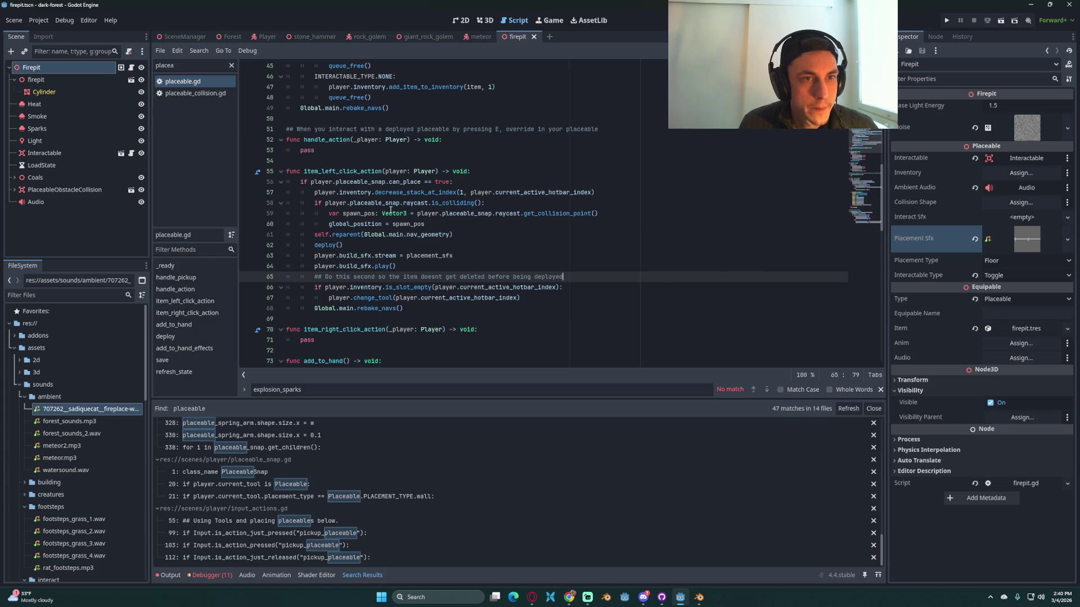
pyautogui.scroll(1, 393, 209)
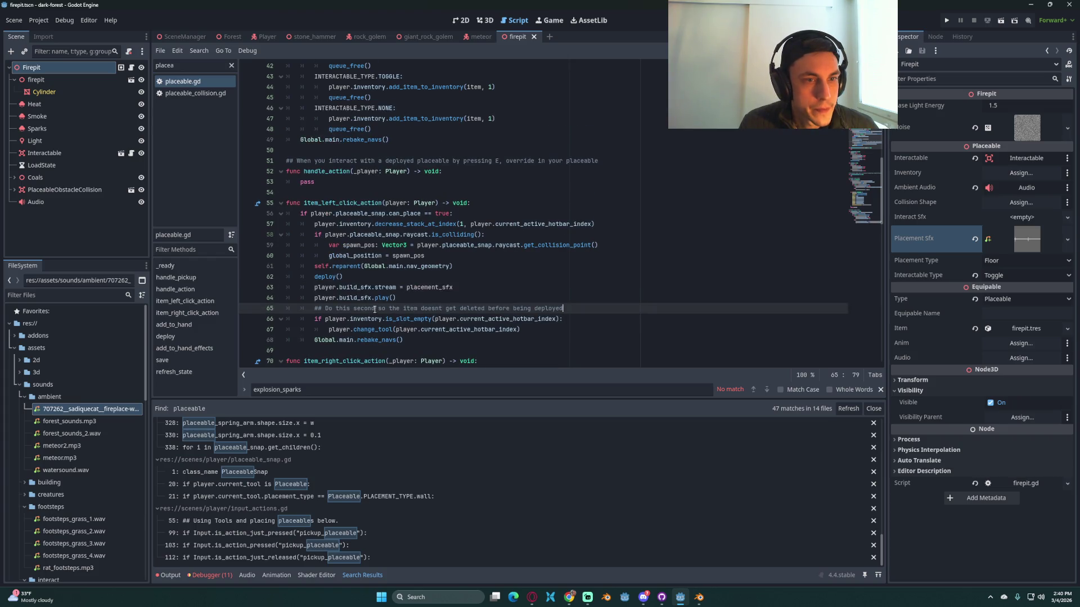
# Step: Insert placement_sfx.play() on a new line after deploy()
pyautogui.click(412, 299)
pyautogui.press('Return')
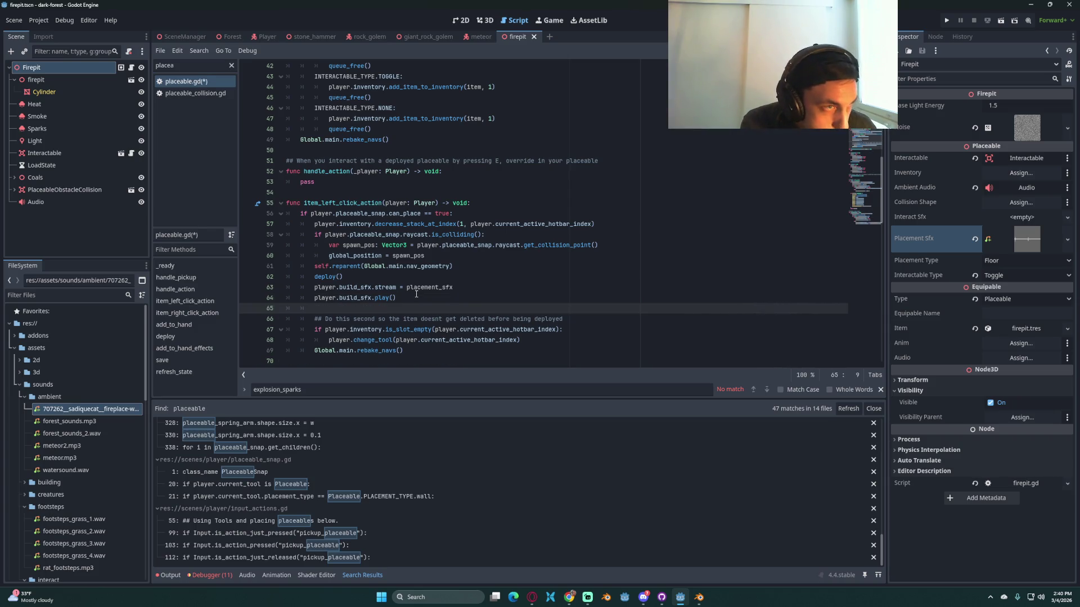
pyautogui.write('place')
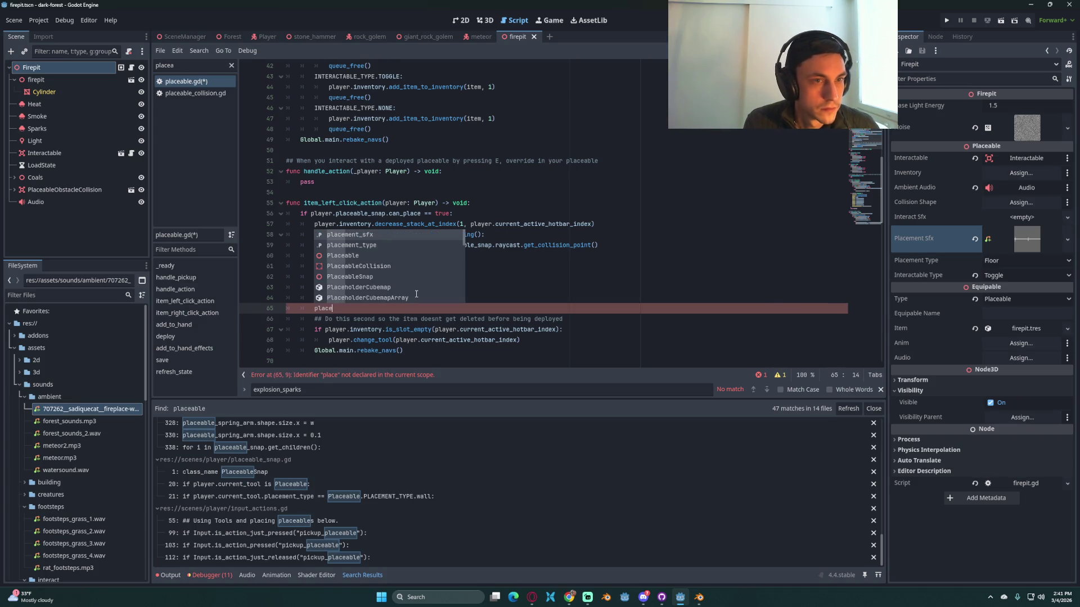
pyautogui.press('Return')
pyautogui.scroll(10, 466, 299)
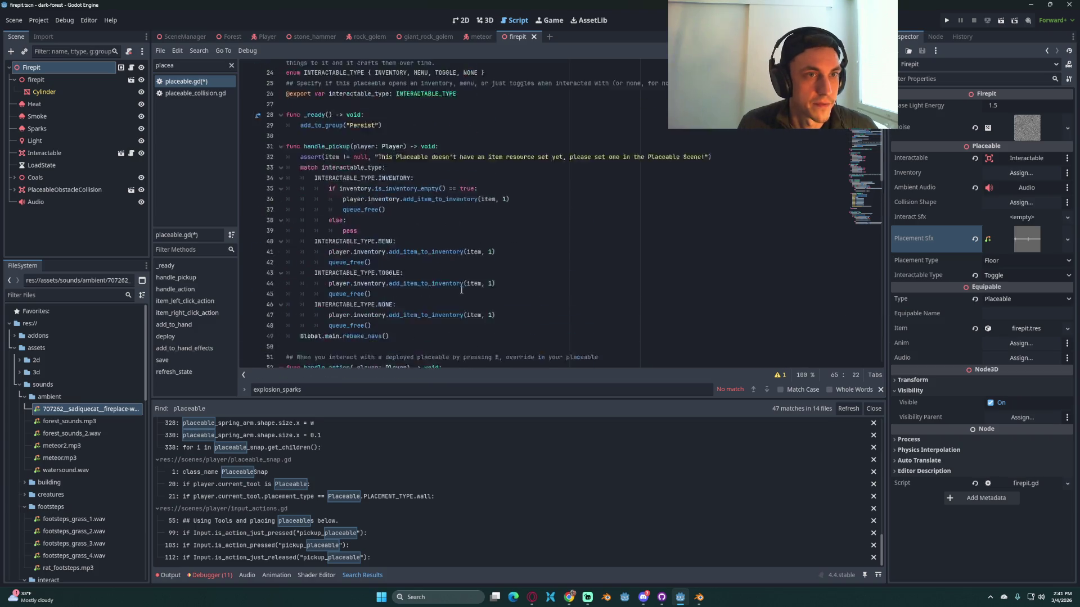
pyautogui.scroll(-20, 394, 254)
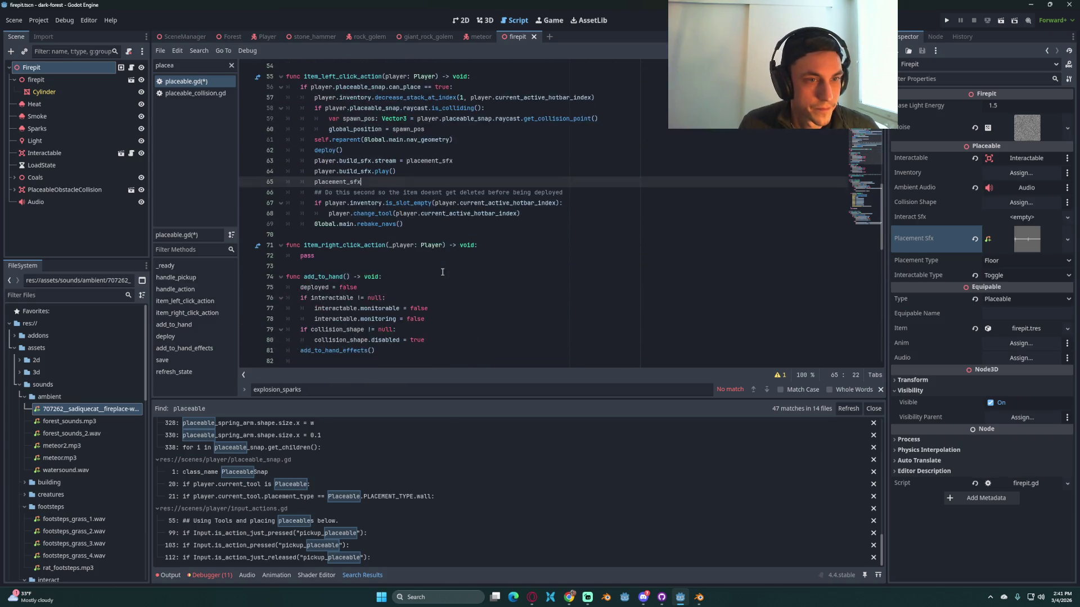
pyautogui.scroll(16, 443, 272)
pyautogui.scroll(4, 443, 272)
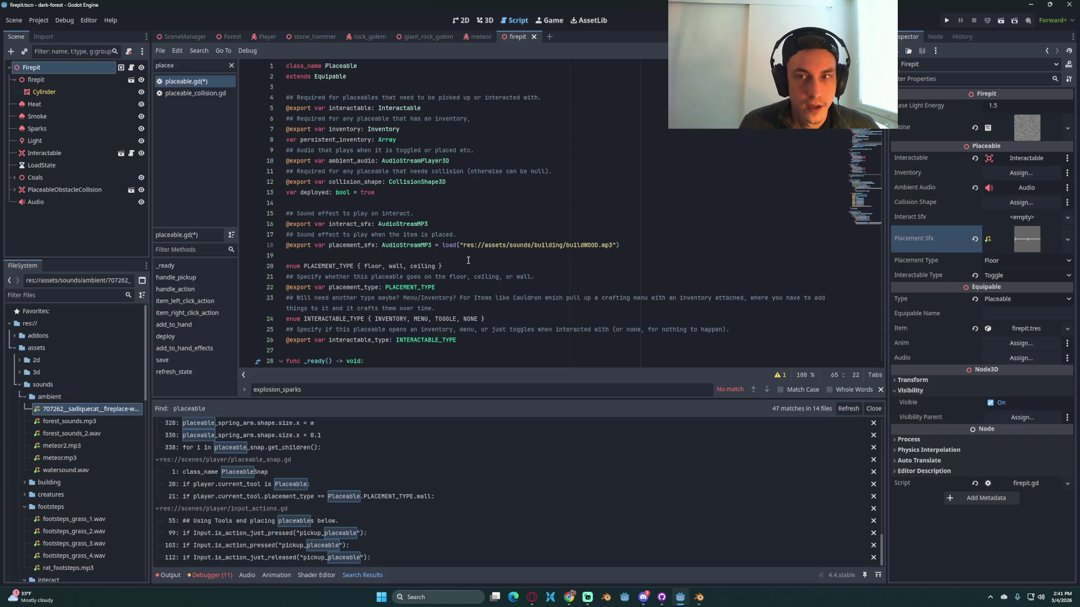
pyautogui.scroll(-16, 468, 260)
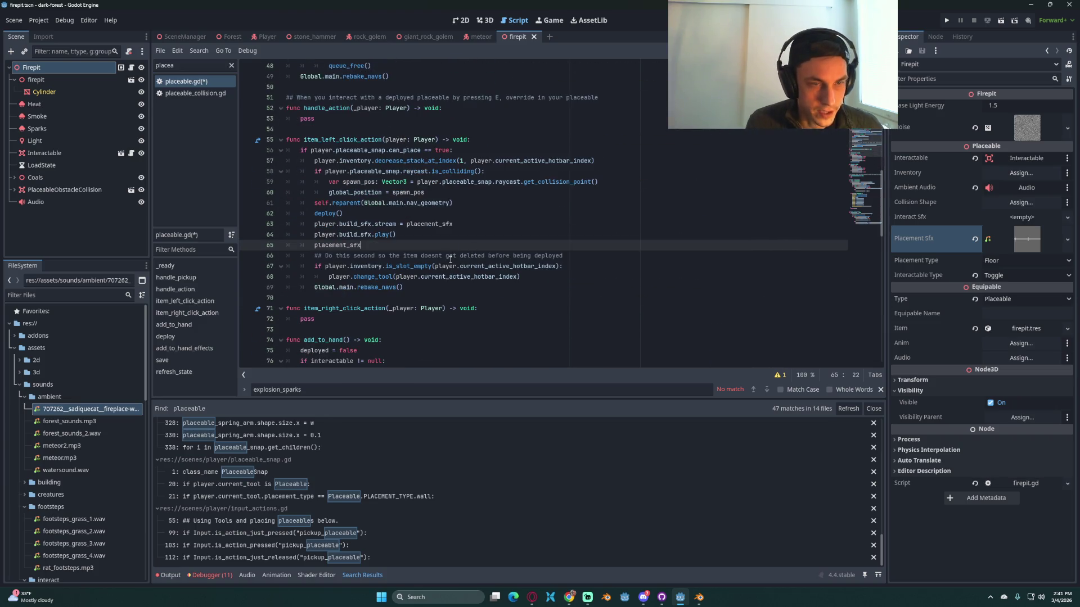
pyautogui.write('.play(')
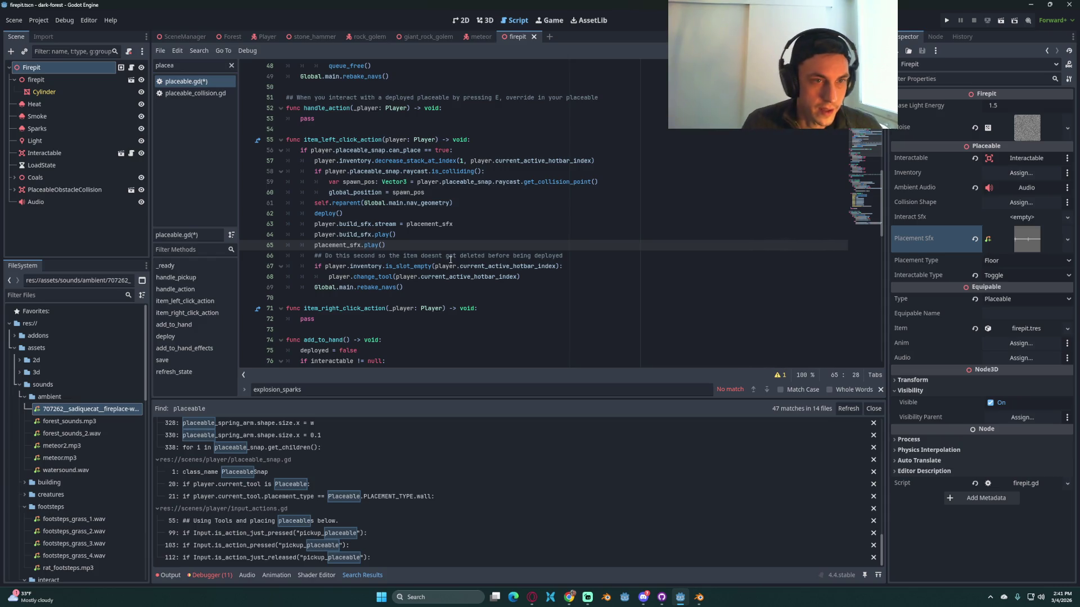
# Step: Delete the two player.build_sfx lines from item_left_click_action
pyautogui.click(428, 233)
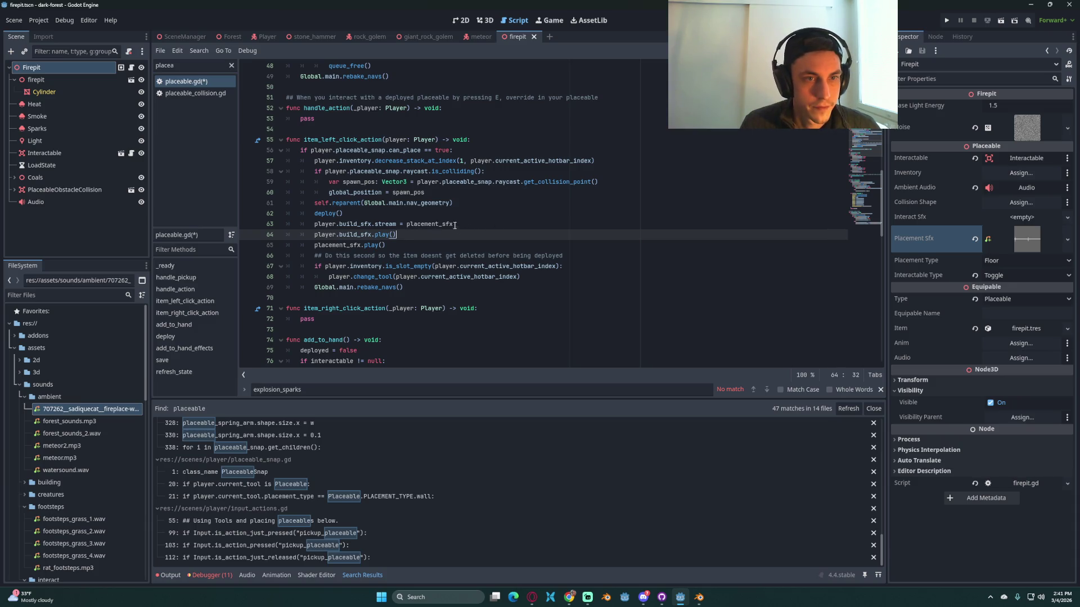
pyautogui.moveTo(449, 223)
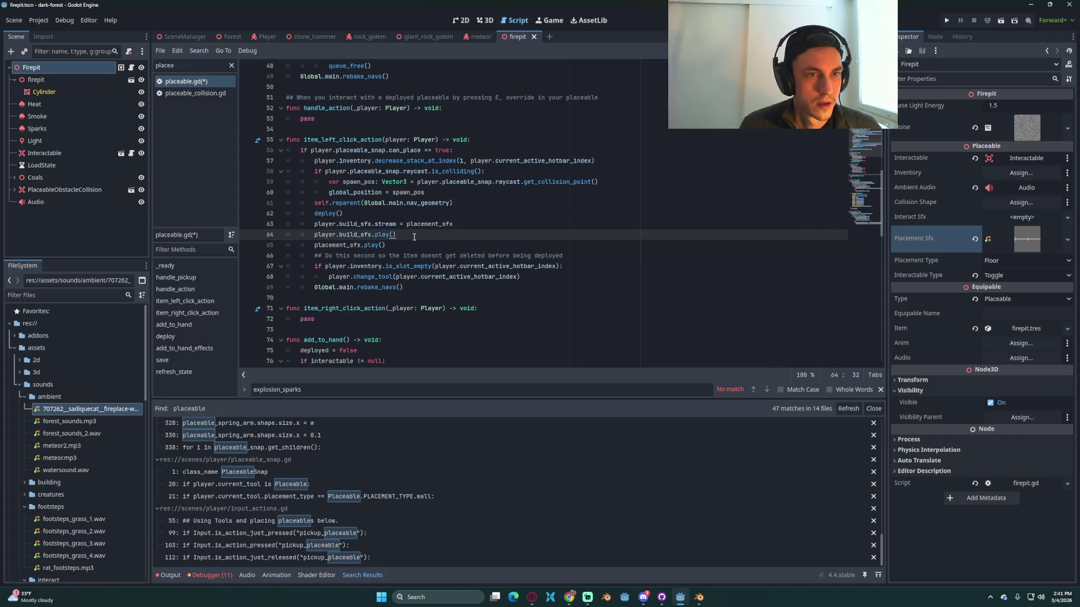
pyautogui.hotkey('shift', 'Up')
pyautogui.hotkey('shift', 'Home')
pyautogui.hotkey('shift', 'Home')
pyautogui.press('BackSpace')
pyautogui.press('BackSpace')
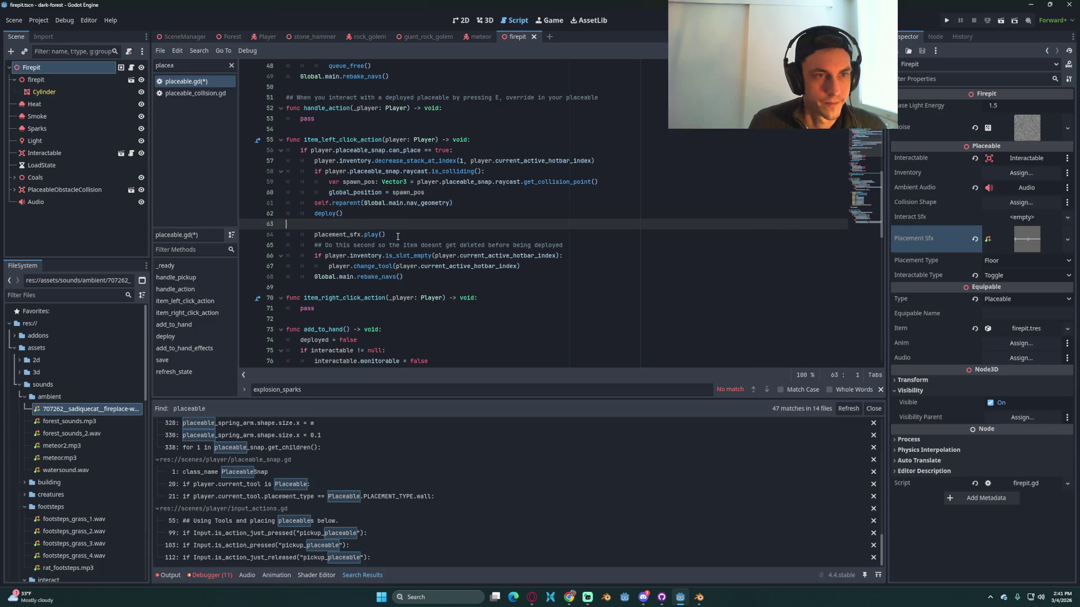
# Step: Save placeable.gd and scroll back through the placement code to review it
pyautogui.hotkey('ctrl', 's')
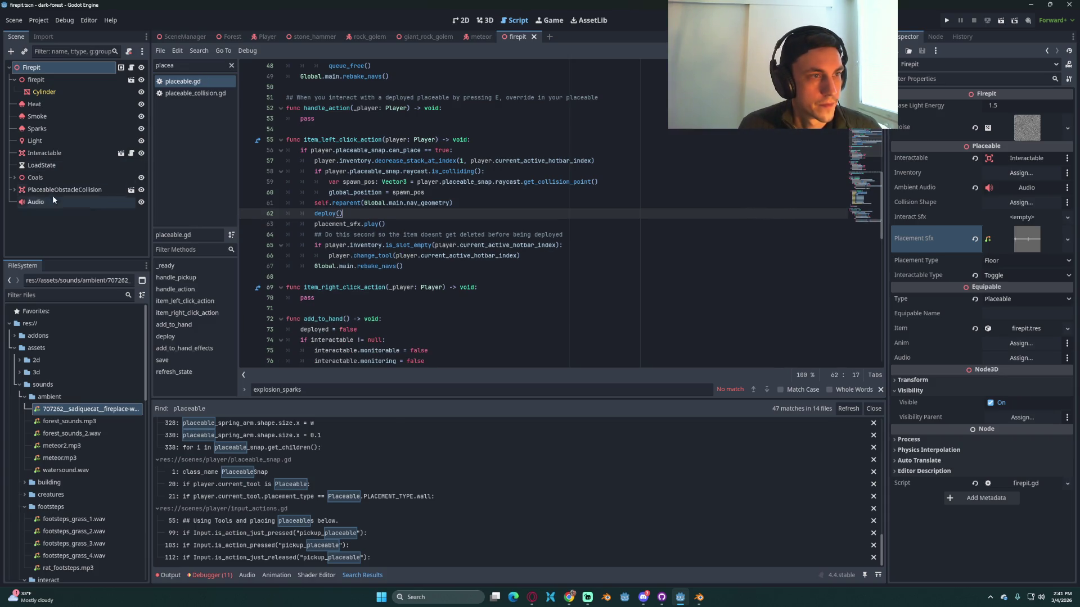
pyautogui.scroll(10, 530, 249)
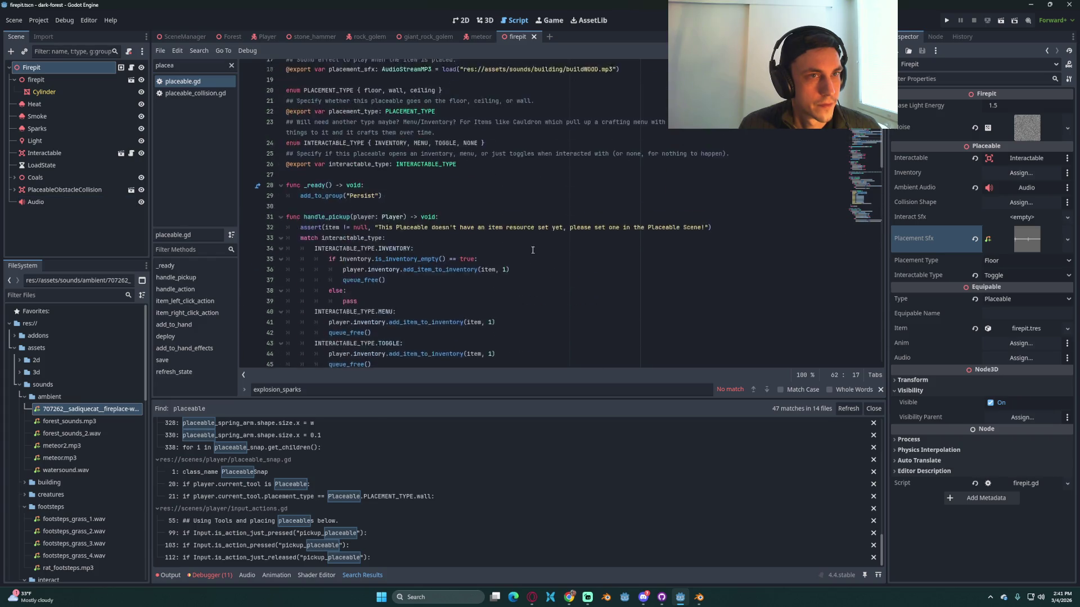
pyautogui.scroll(1, 530, 251)
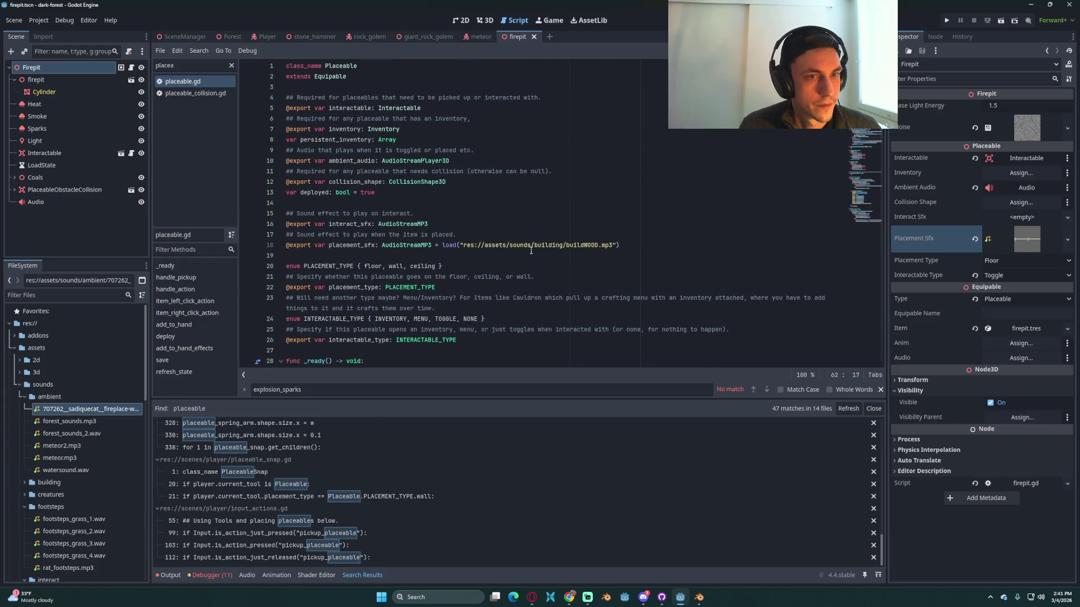
pyautogui.moveTo(404, 247)
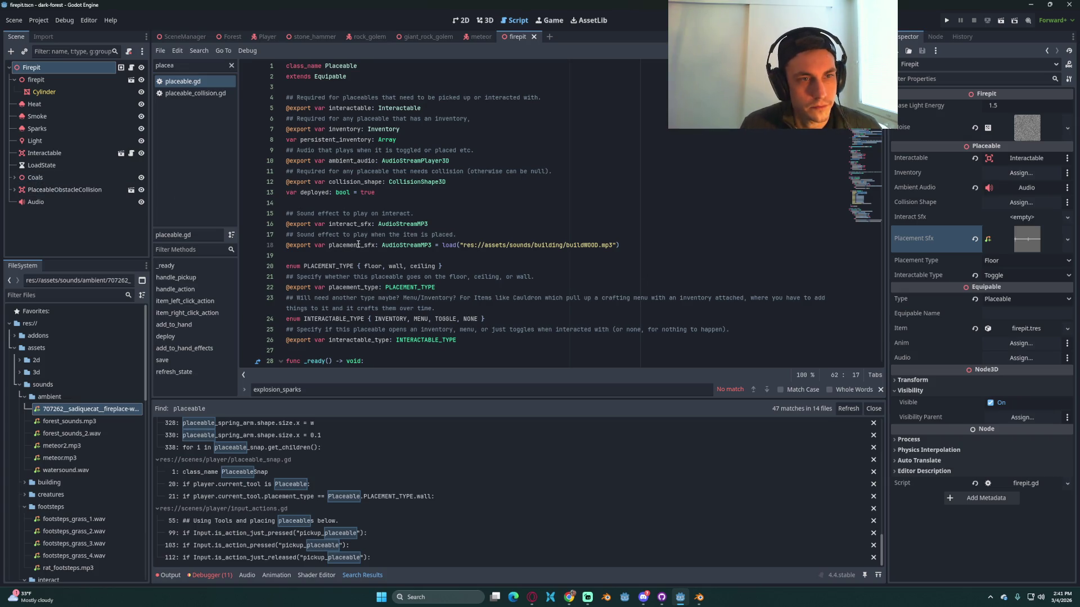
pyautogui.scroll(-12, 652, 283)
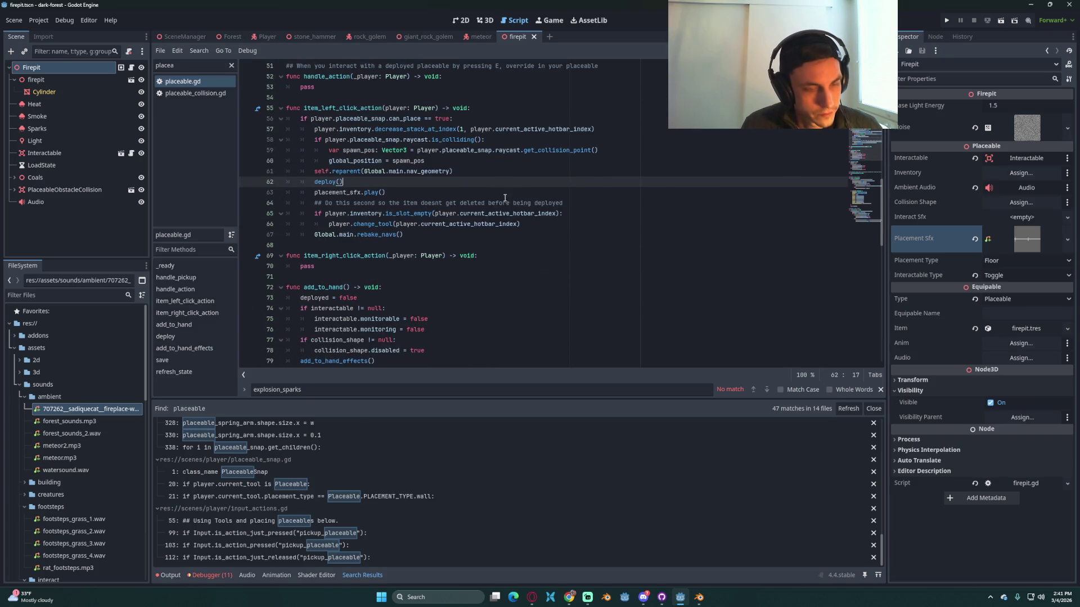
# Step: Bring back the build_sfx stream and play lines, remove placement_sfx.play(), and save
pyautogui.hotkey('ctrl', 'shift', 'z')
pyautogui.press('BackSpace')
pyautogui.press('BackSpace')
pyautogui.press('BackSpace')
pyautogui.hotkey('ctrl', 's')
pyautogui.click(481, 193)
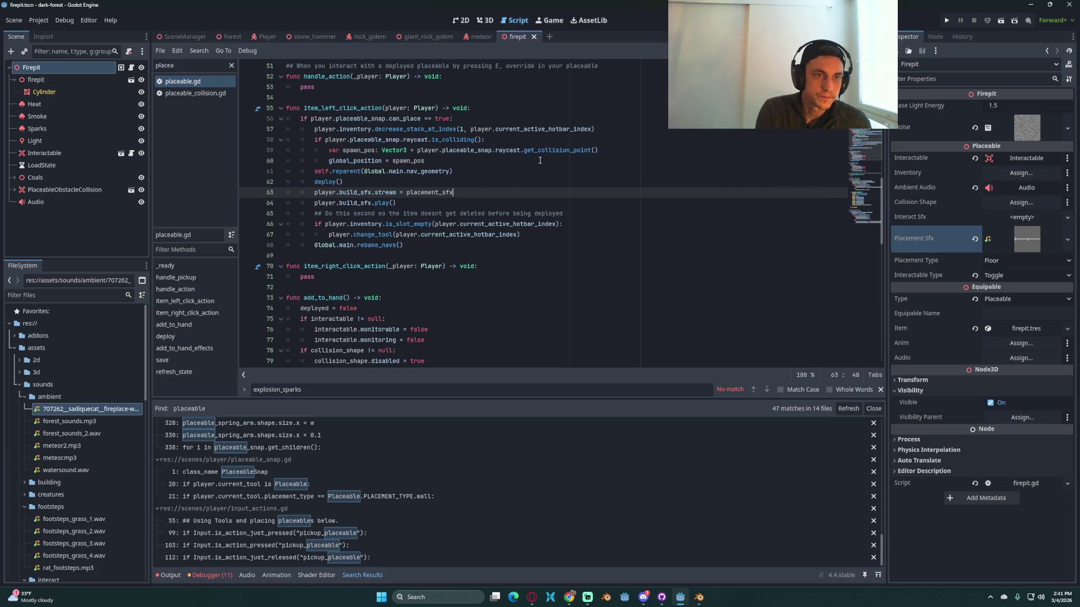
pyautogui.rightClick(927, 236)
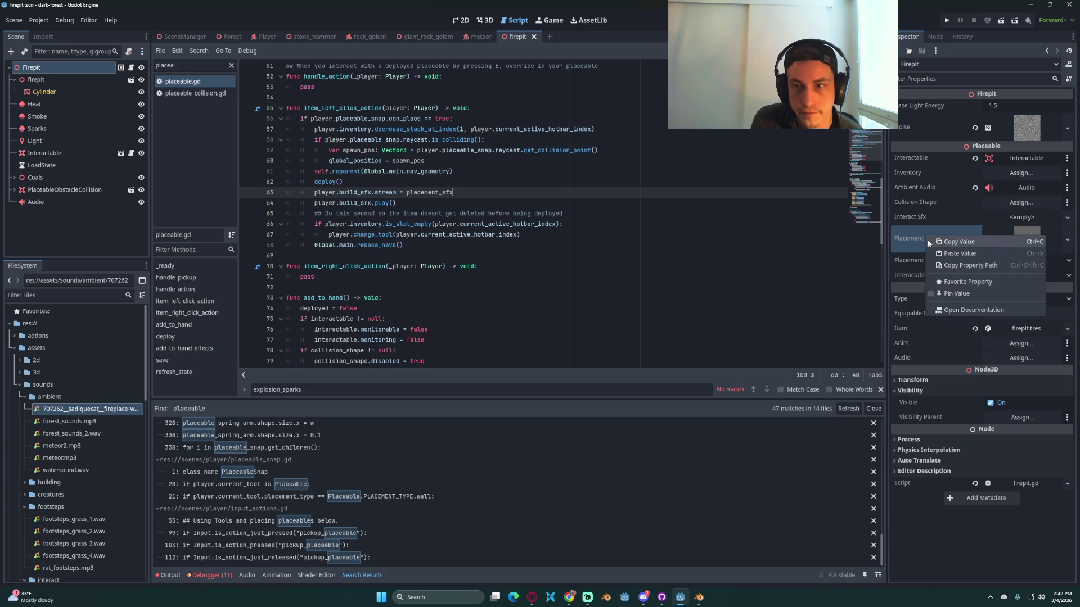
# Step: Select the firepit's Audio node and reimport the fireplace wood-crackling mp3
pyautogui.click(588, 216)
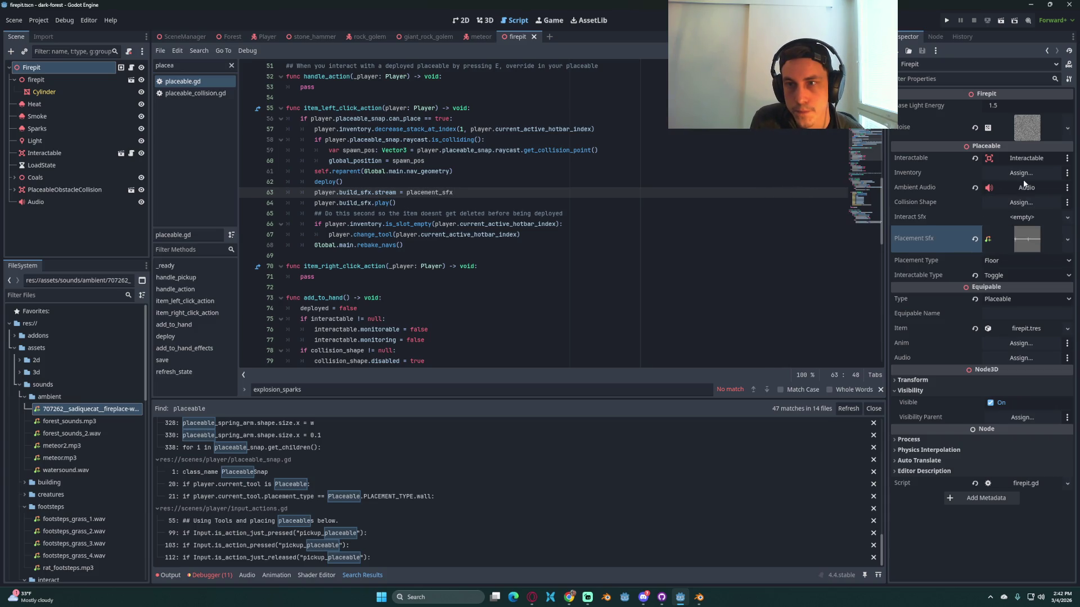
pyautogui.click(760, 184)
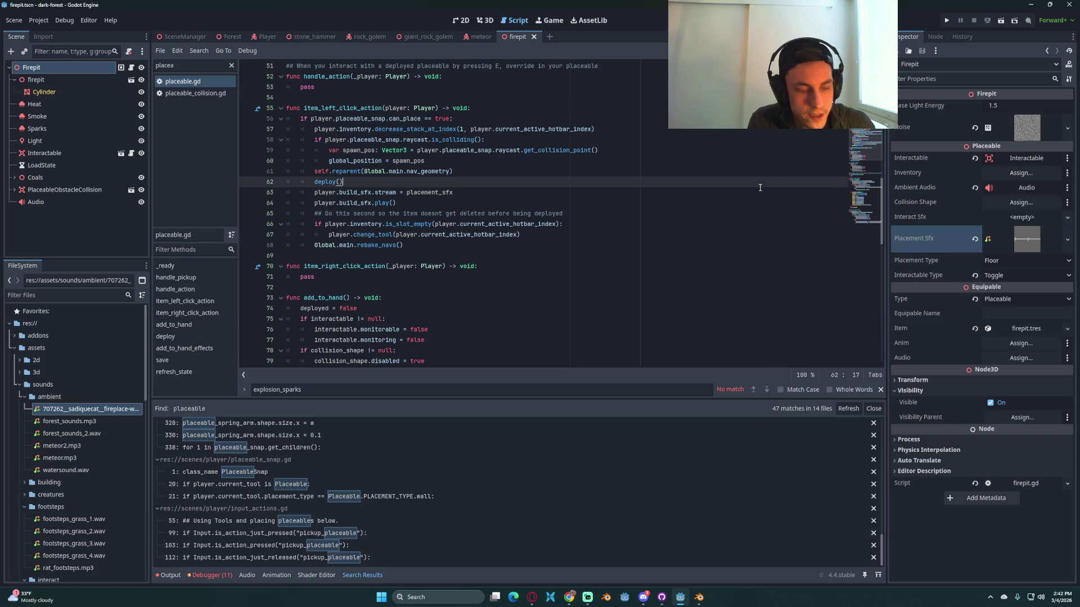
pyautogui.click(62, 203)
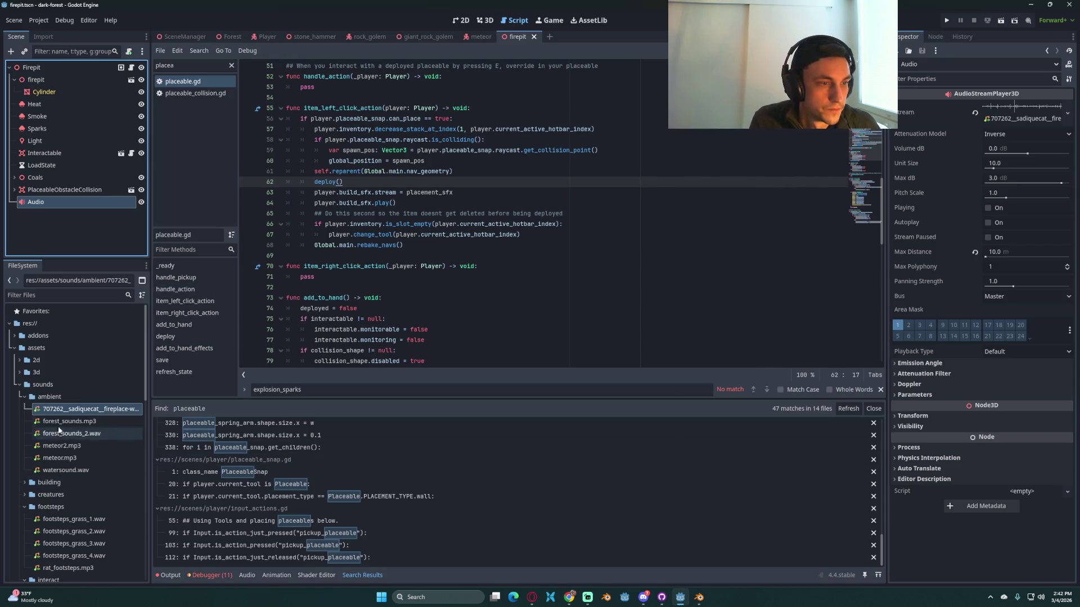
pyautogui.doubleClick(63, 408)
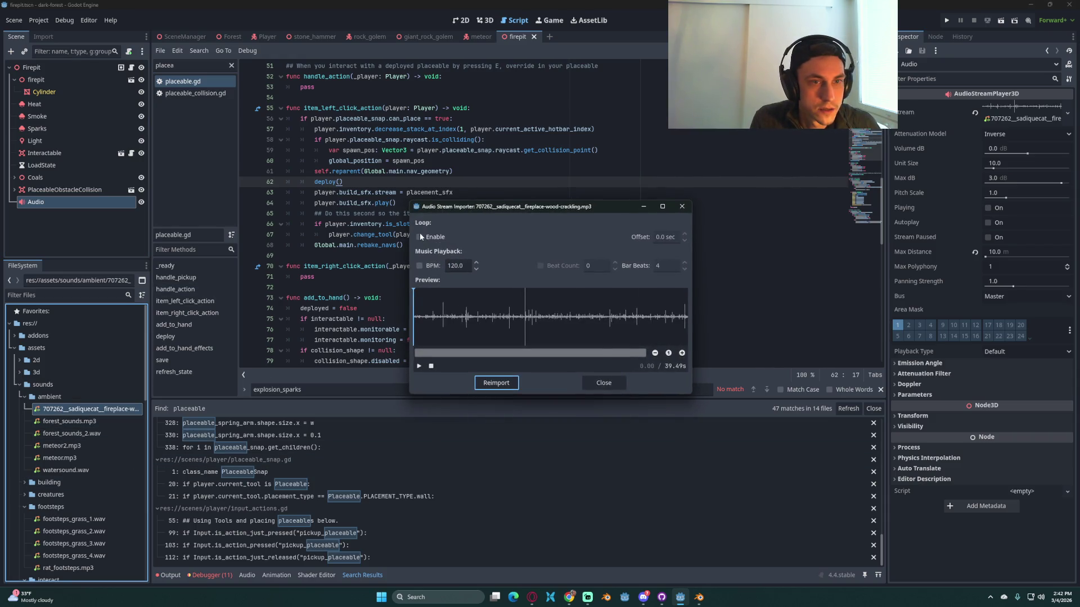
pyautogui.click(512, 385)
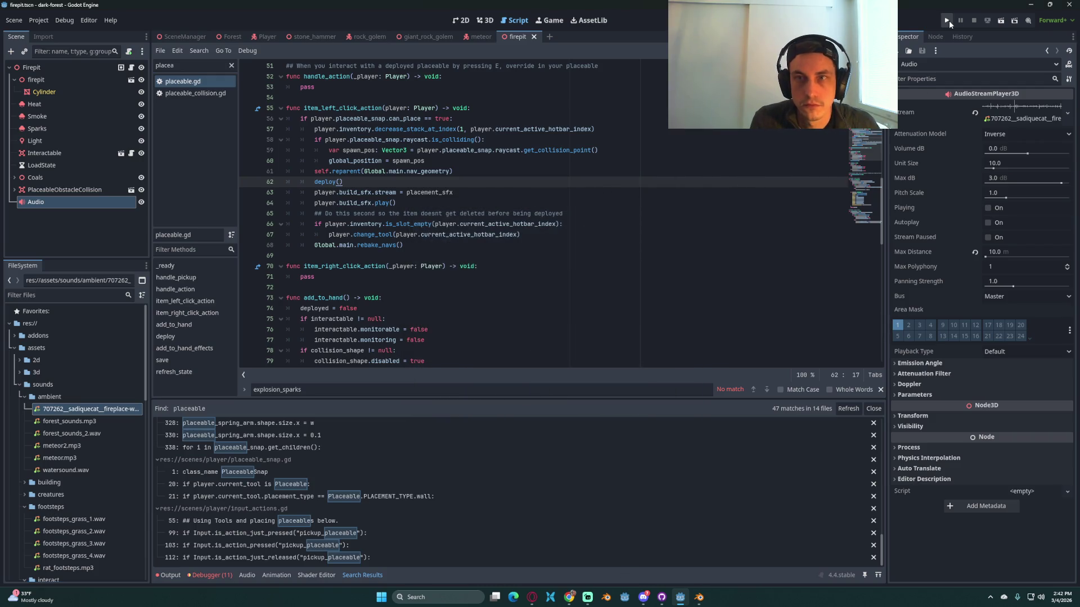
pyautogui.scroll(2, 871, 121)
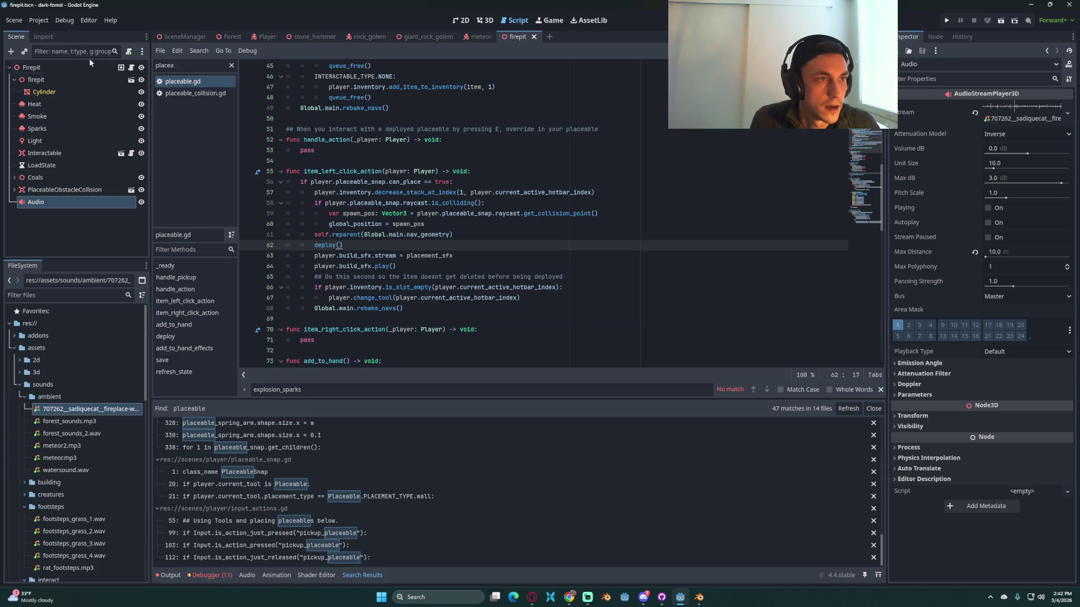
pyautogui.click(131, 68)
# Step: Add a new line after coals.visible = value in toggle, beginning an audio.set( call
pyautogui.scroll(-8, 452, 235)
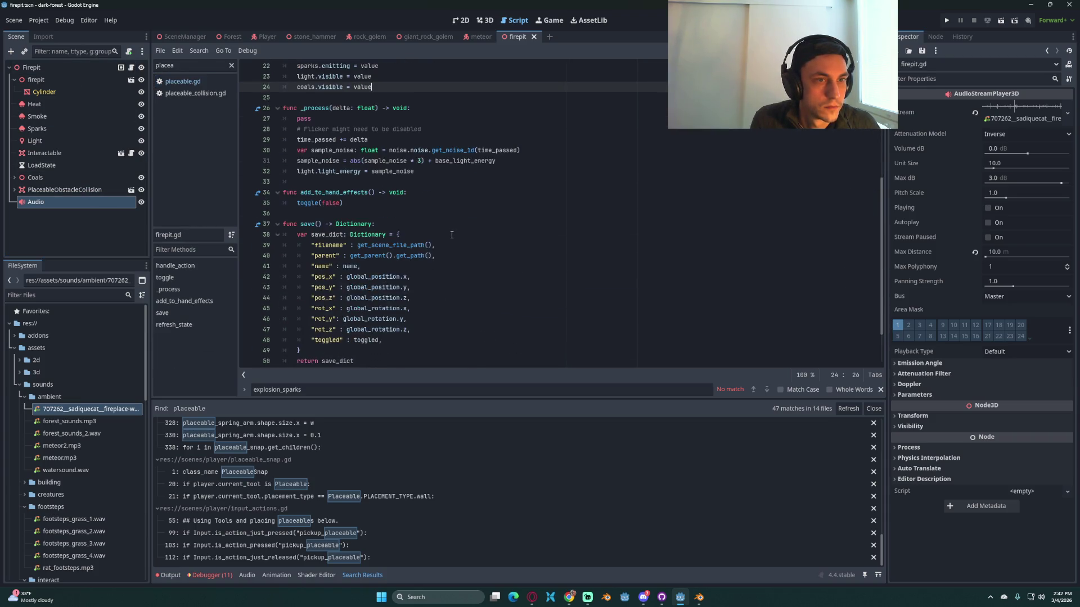
pyautogui.scroll(7, 496, 260)
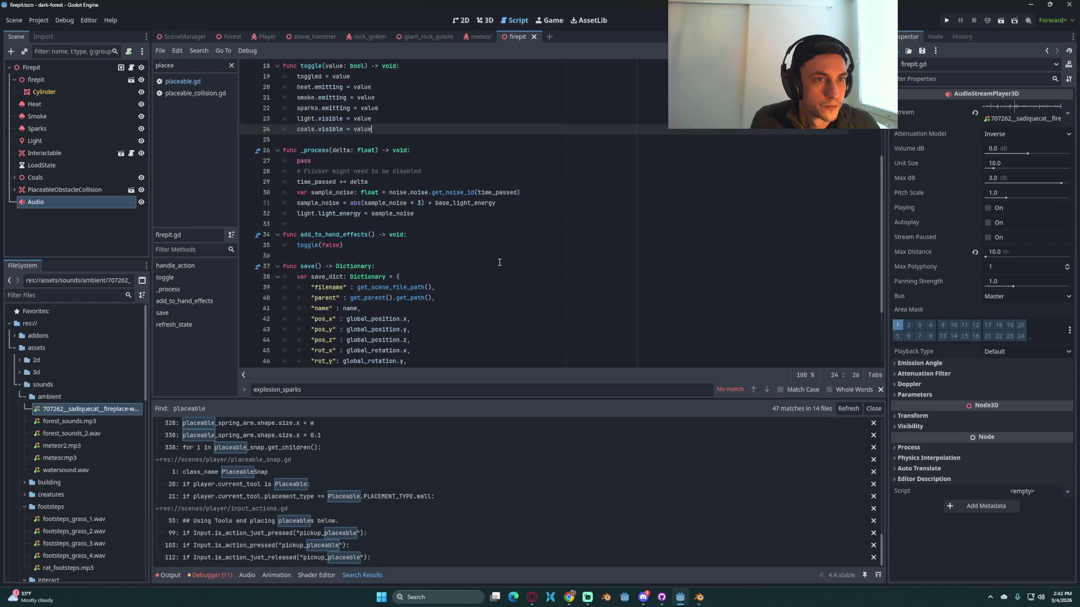
pyautogui.click(401, 175)
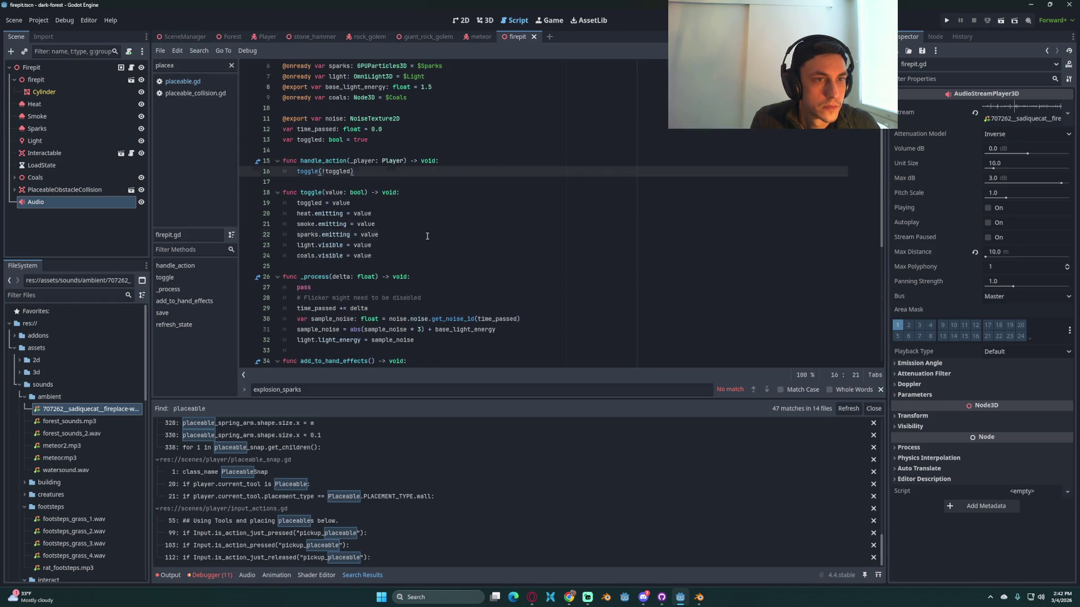
pyautogui.click(409, 258)
pyautogui.press('Return')
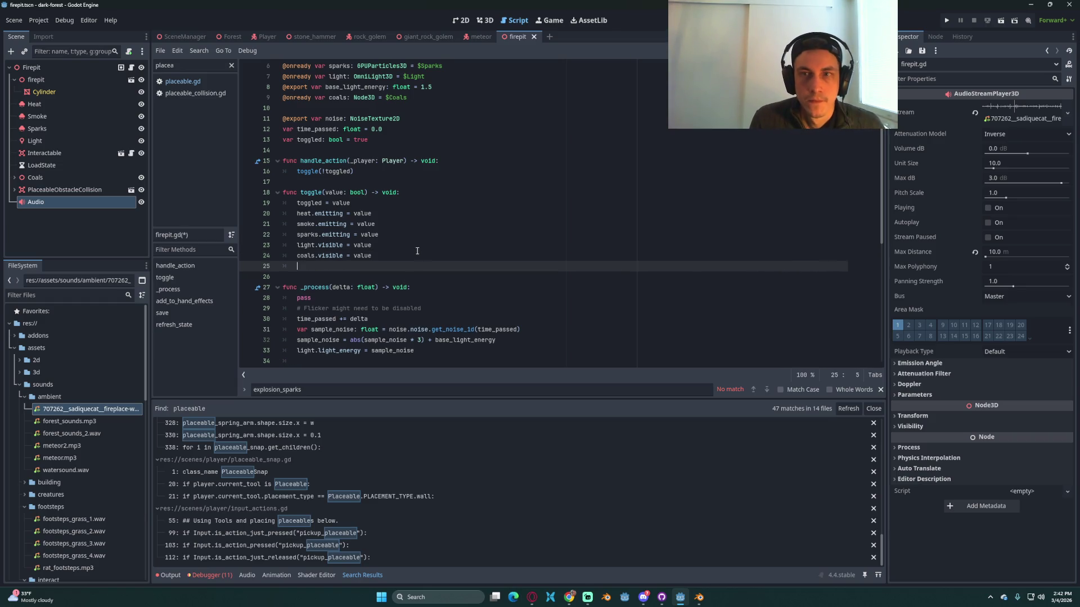
pyautogui.moveTo(909, 207)
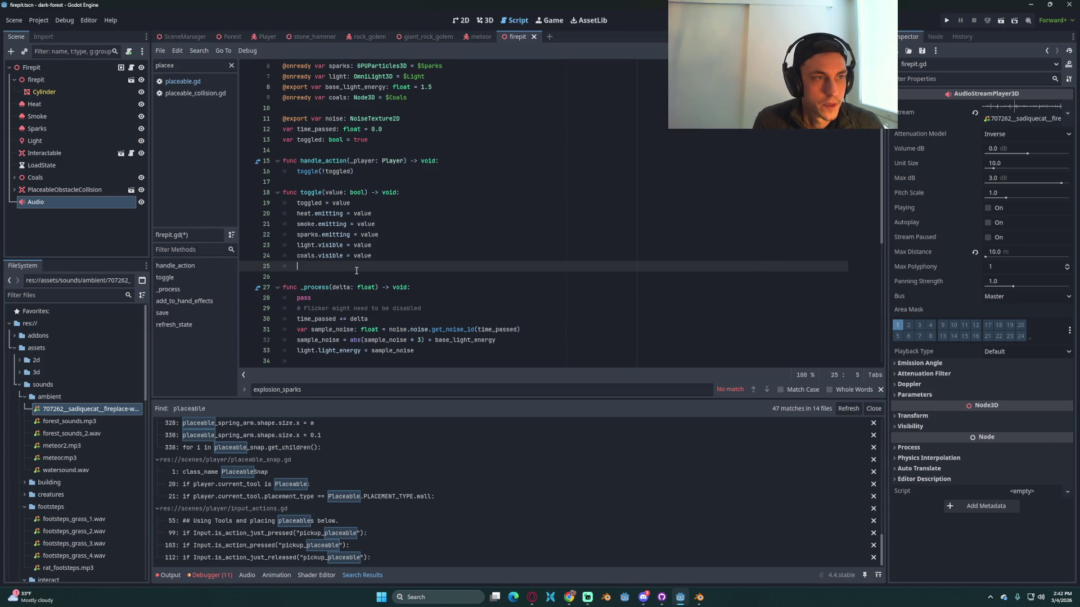
pyautogui.write('audio.play')
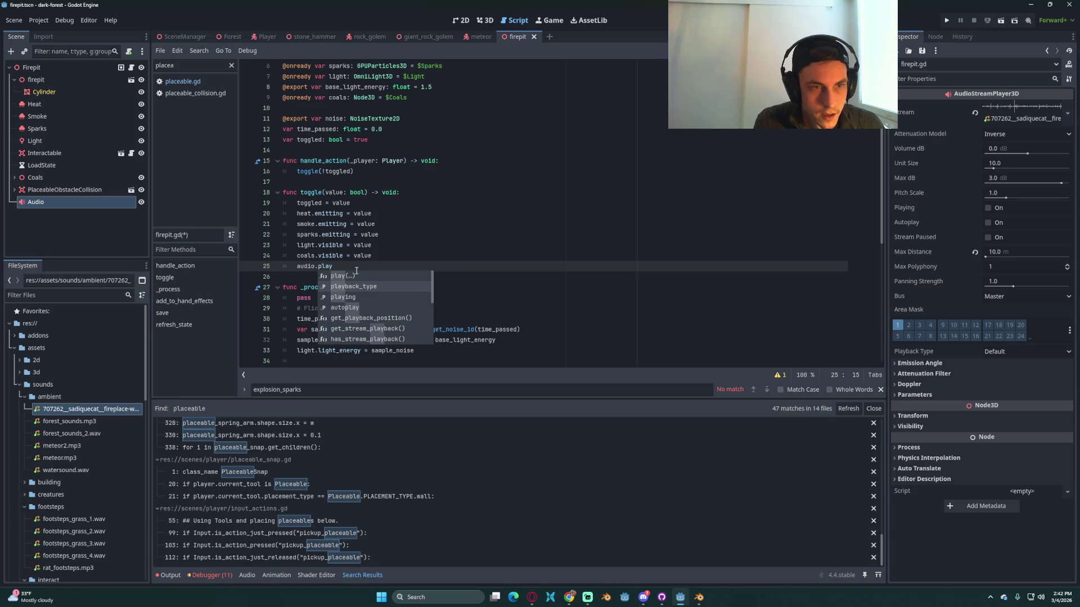
pyautogui.press('BackSpace')
pyautogui.press('BackSpace')
pyautogui.press('BackSpace')
pyautogui.write('set')
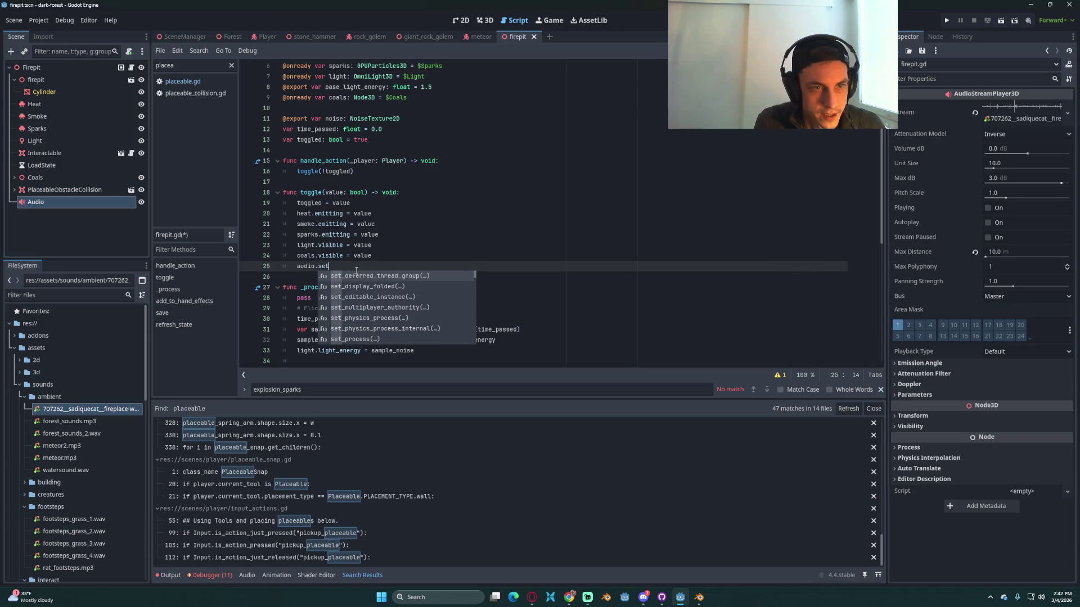
pyautogui.write('(')
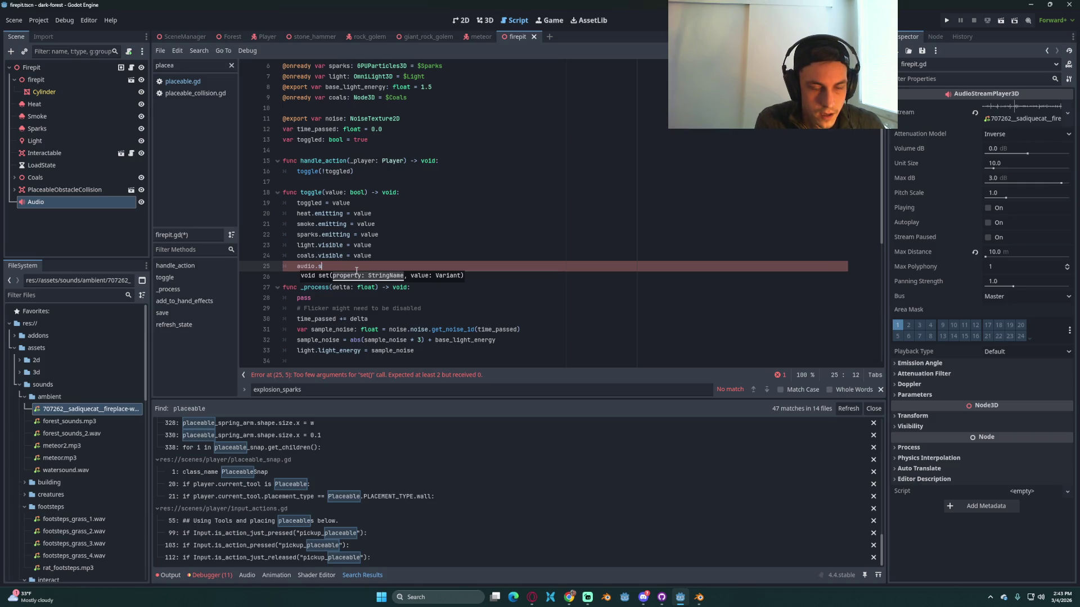
# Step: Complete the line as audio.set("player", value), save firepit.gd, and run the game
pyautogui.write('et')
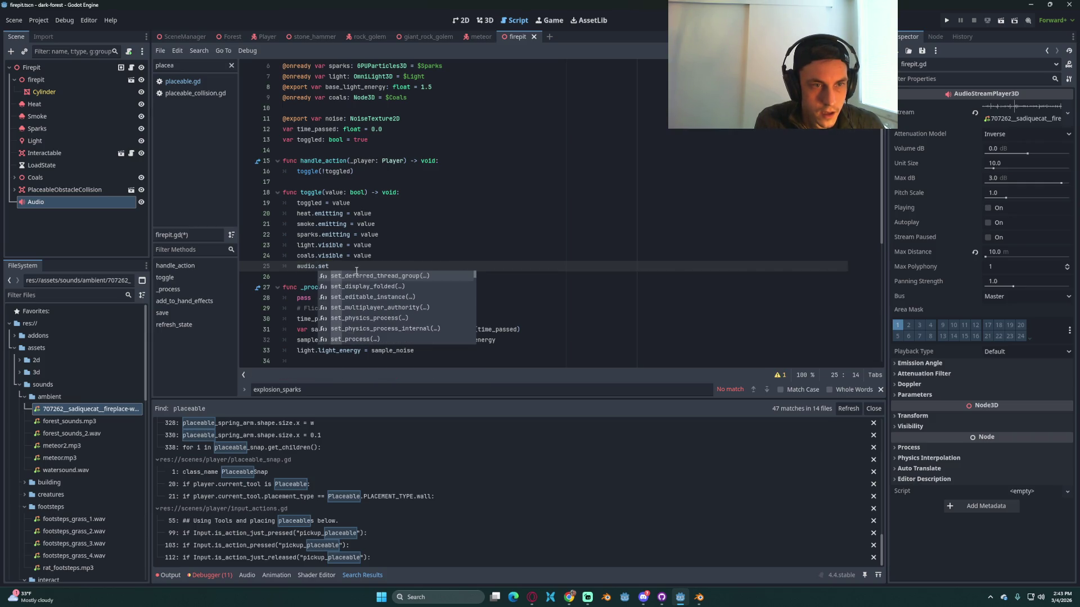
pyautogui.scroll(-6, 356, 285)
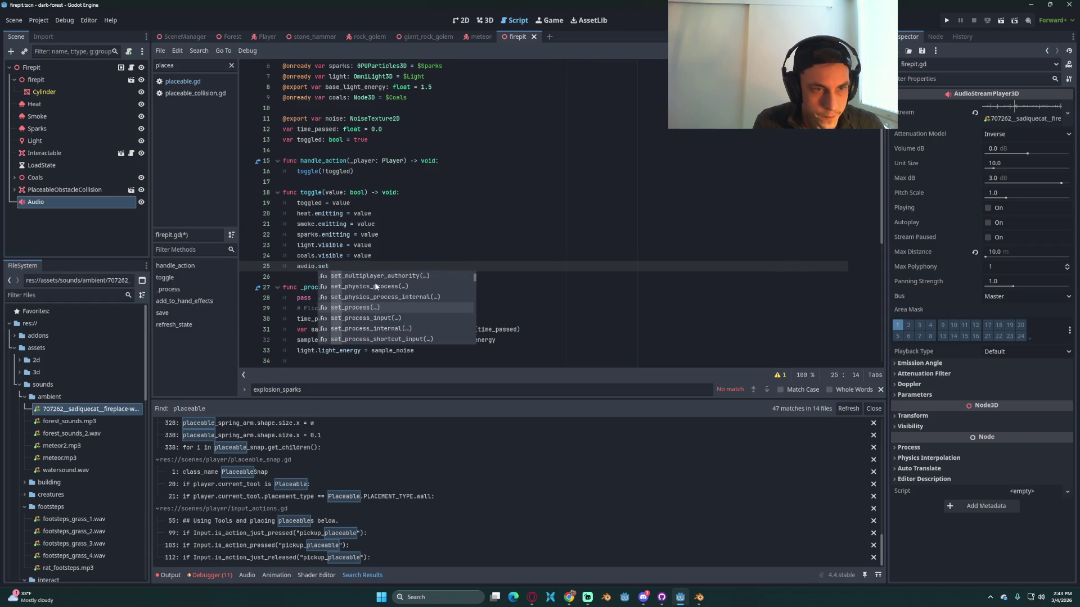
pyautogui.scroll(-3, 382, 296)
pyautogui.doubleClick(352, 297)
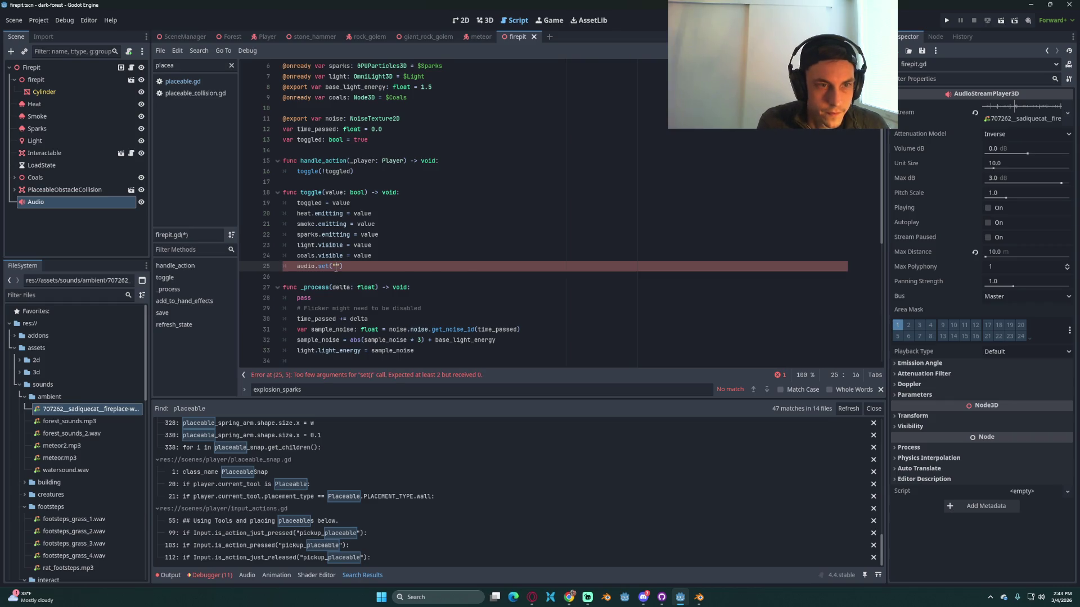
pyautogui.write('yer')
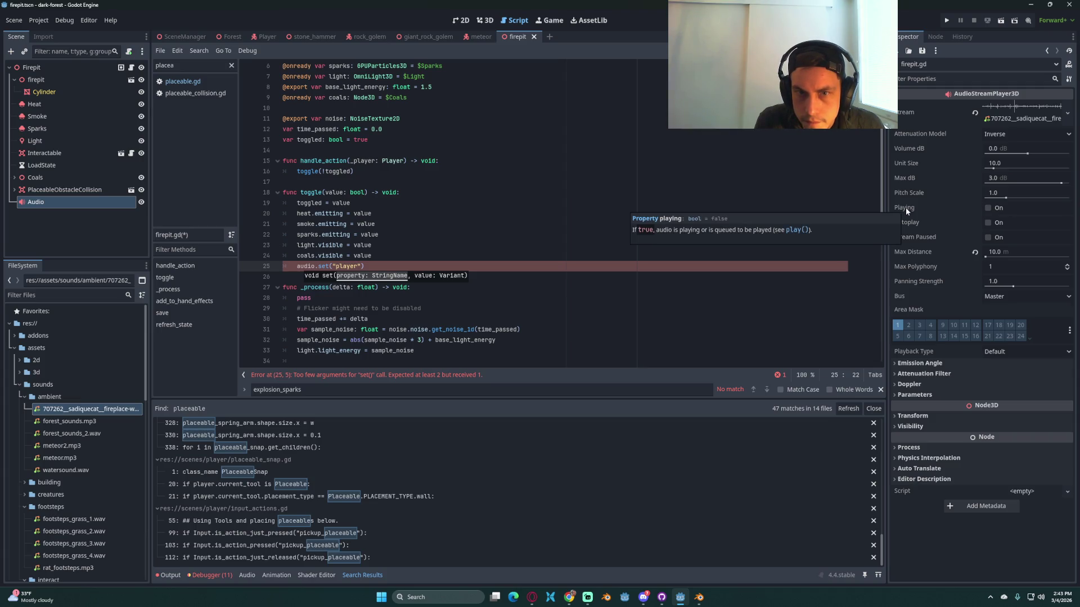
pyautogui.write('", ')
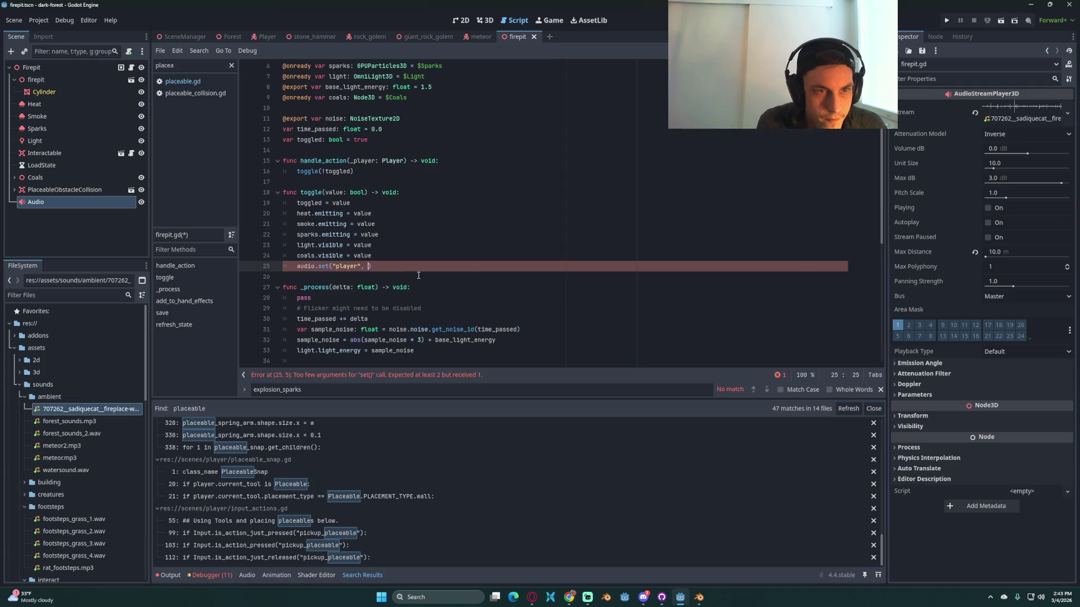
pyautogui.write('ye')
pyautogui.press('BackSpace')
pyautogui.press('BackSpace')
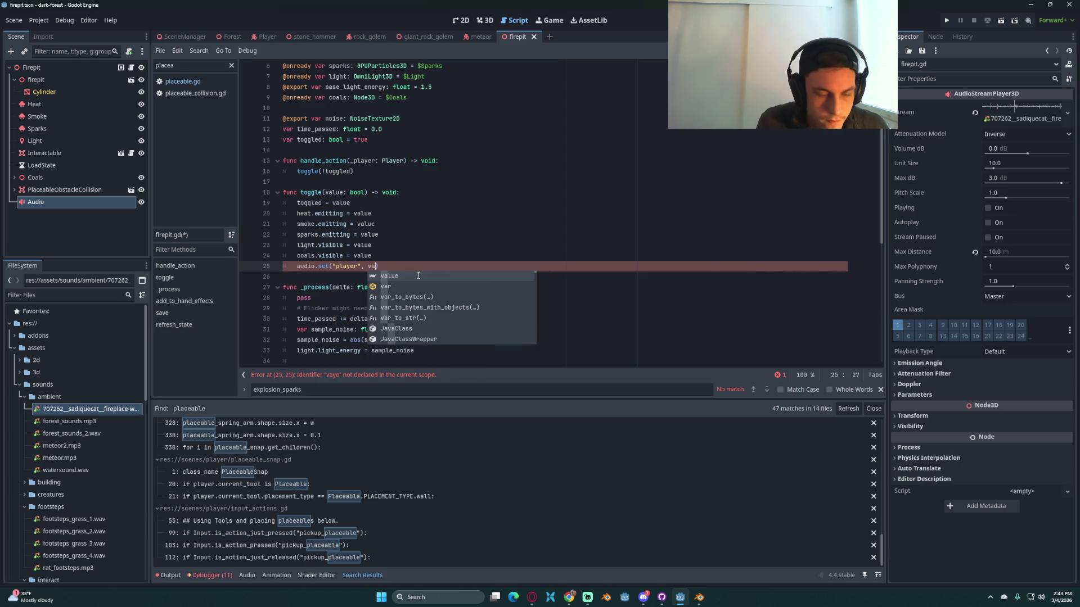
pyautogui.write('lue')
pyautogui.click(418, 245)
pyautogui.hotkey('ctrl', 's')
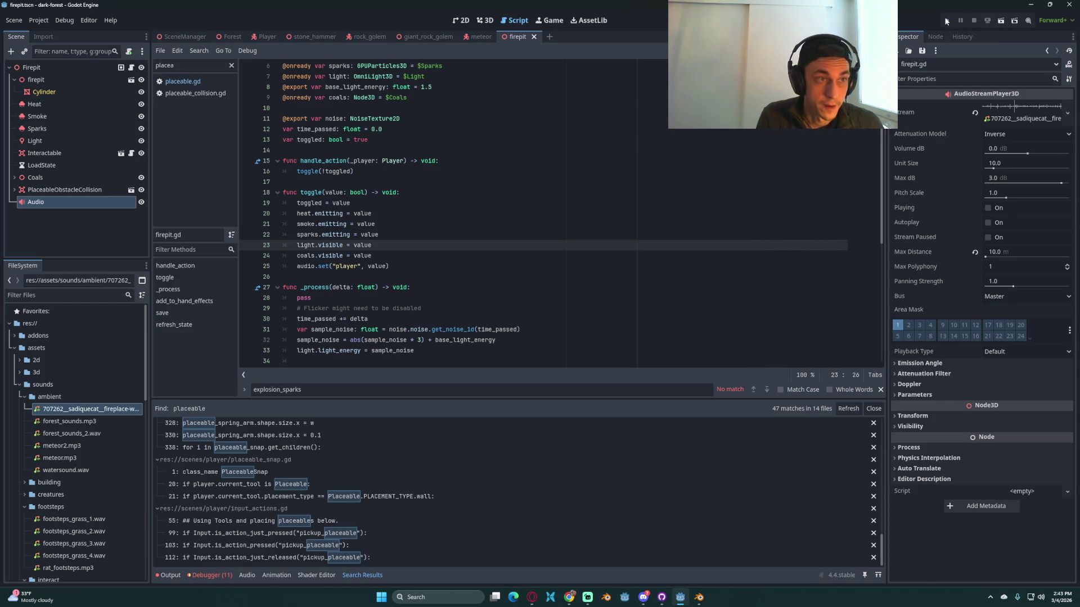
pyautogui.press('F5')
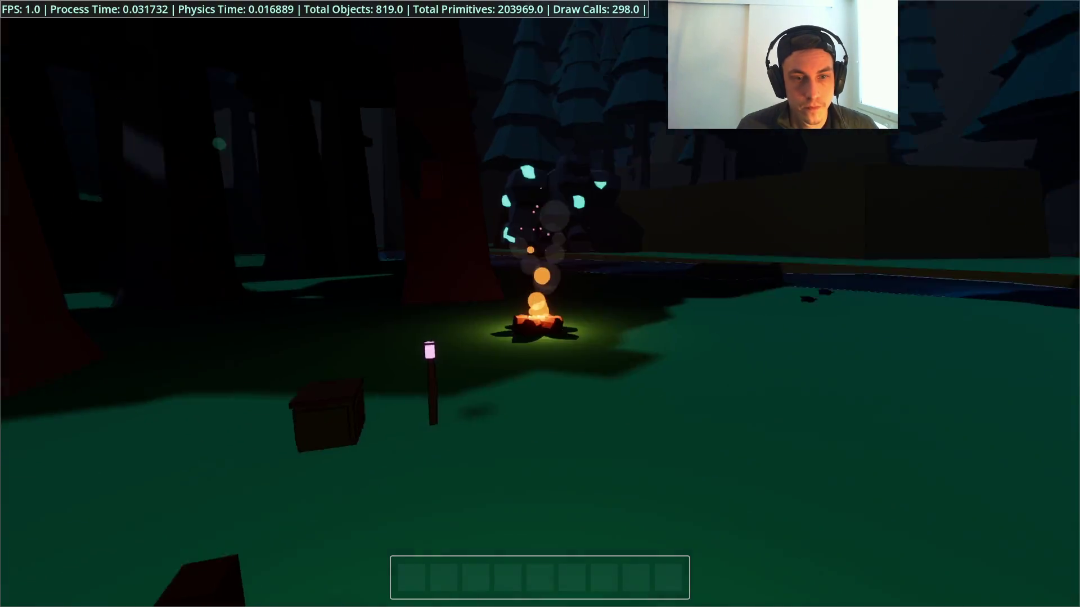
# Step: Walk the player to the fire pit, open the pause menu and choose Load Game
pyautogui.press('w')
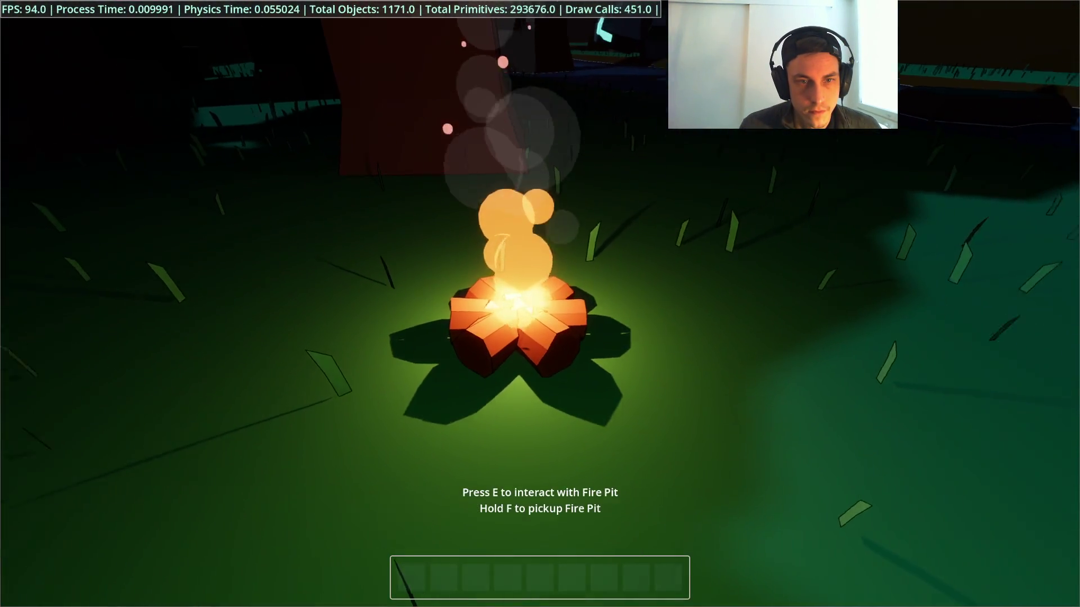
pyautogui.press('Escape')
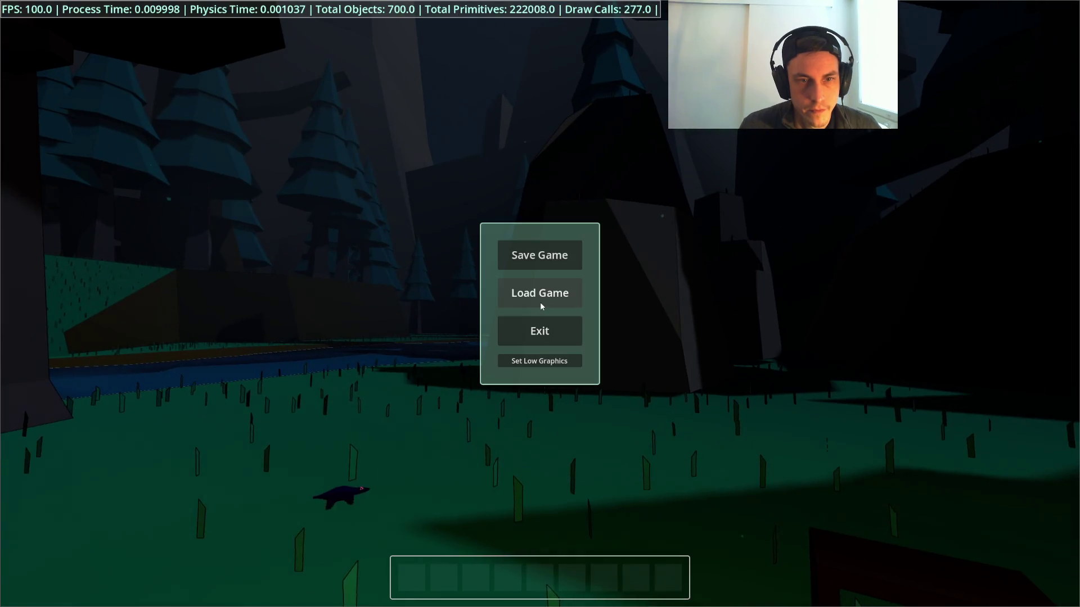
pyautogui.click(533, 302)
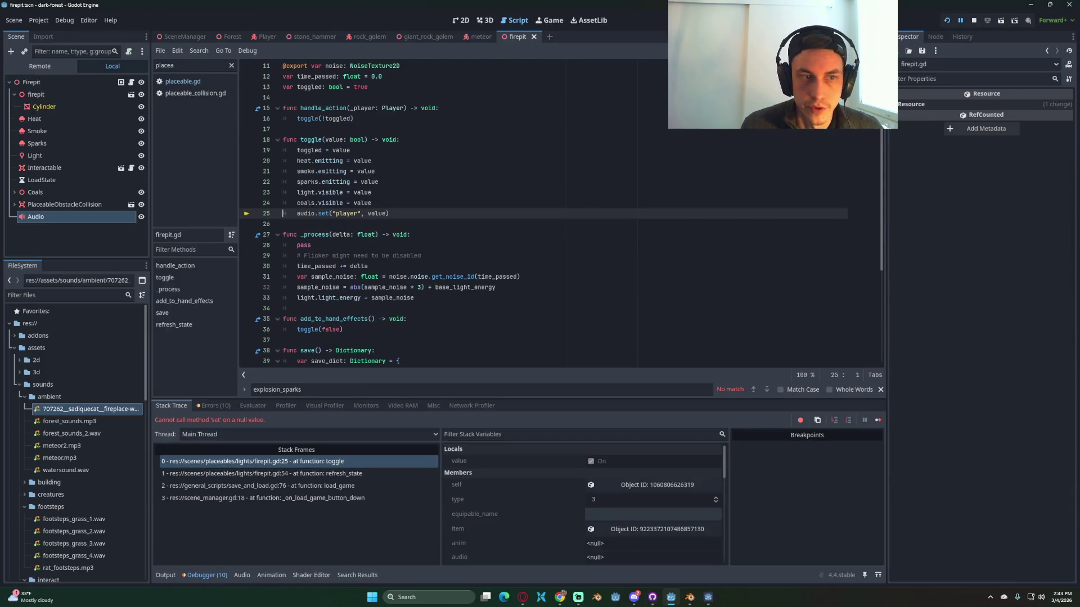
# Step: Stop the crashed game and change "player" to "playing" in the line 25 set call
pyautogui.click(973, 20)
pyautogui.click(356, 214)
pyautogui.press('BackSpace')
pyautogui.press('BackSpace')
pyautogui.write('ing')
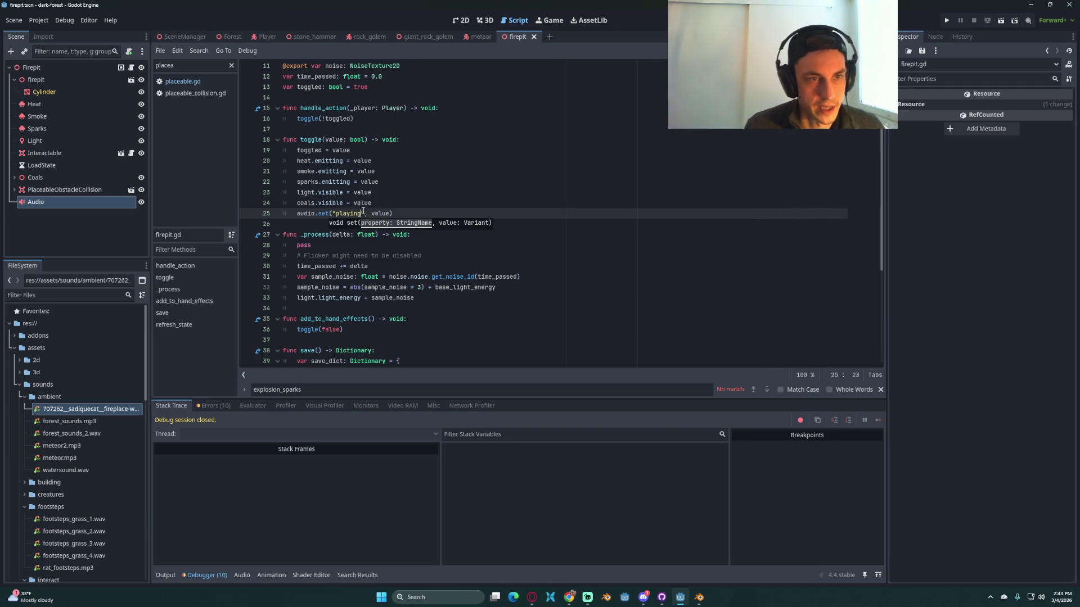
pyautogui.click(455, 203)
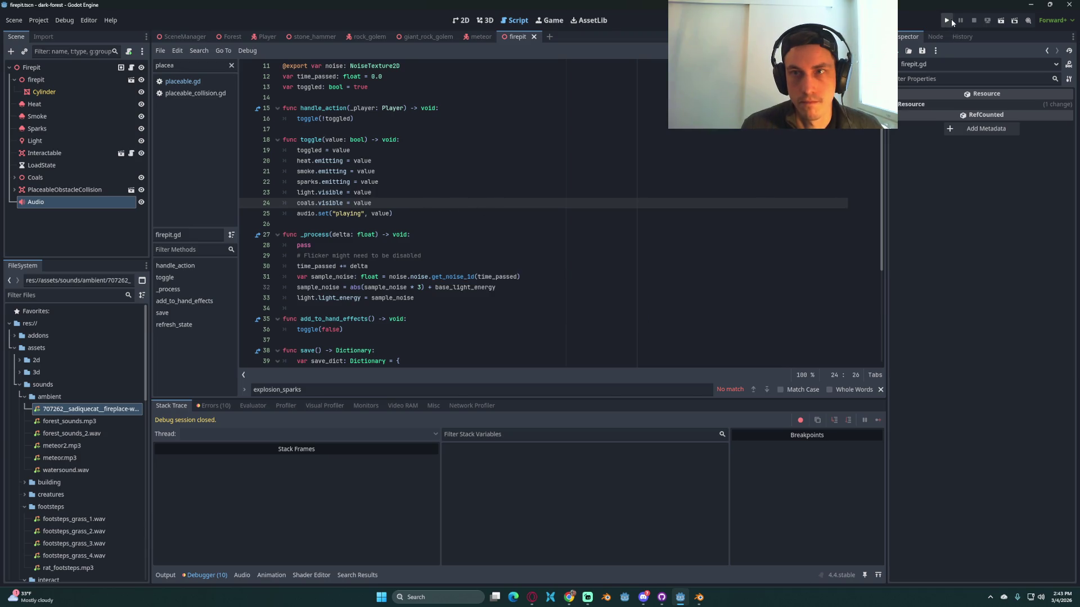
# Step: Rerun the game, load the saved game from the pause menu, then stop it
pyautogui.press('F5')
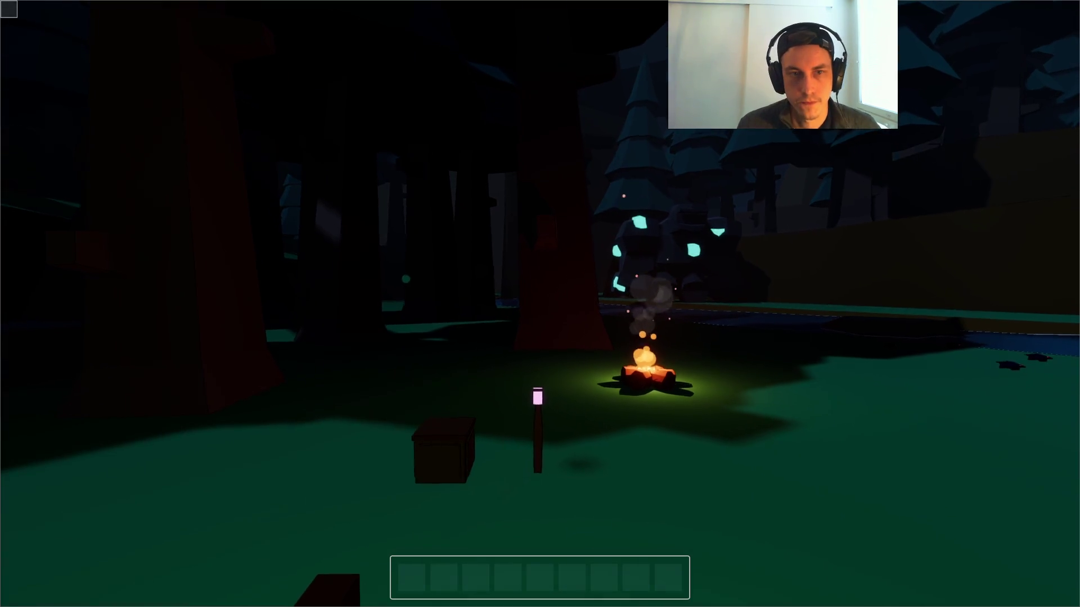
pyautogui.press('Escape')
pyautogui.click(536, 294)
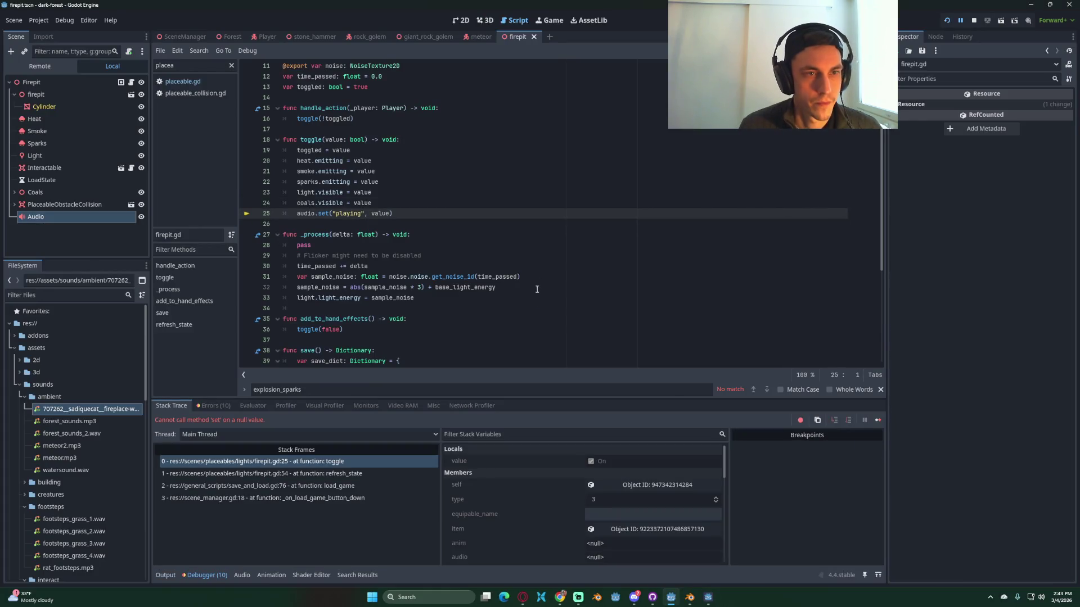
pyautogui.click(970, 19)
pyautogui.click(532, 201)
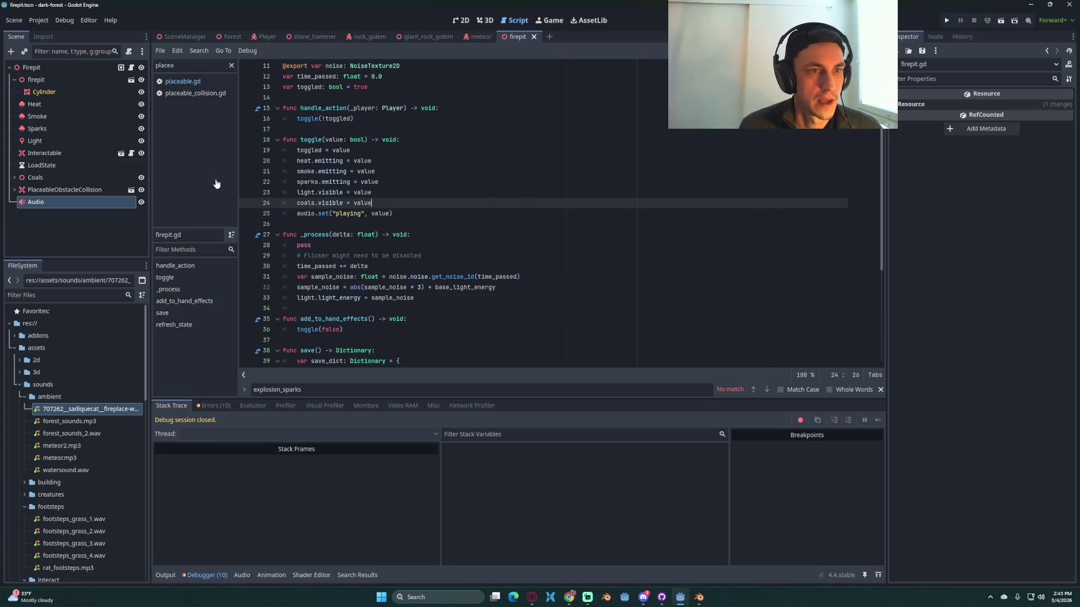
# Step: Change line 25 to call ambient_audio.set("playing", value)
pyautogui.click(55, 64)
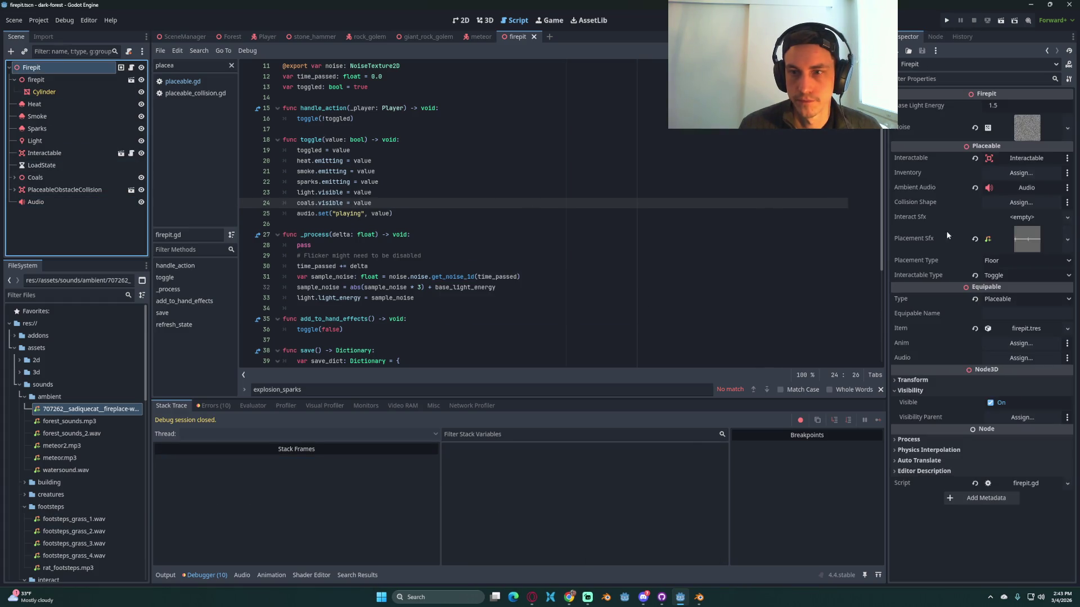
pyautogui.moveTo(933, 189)
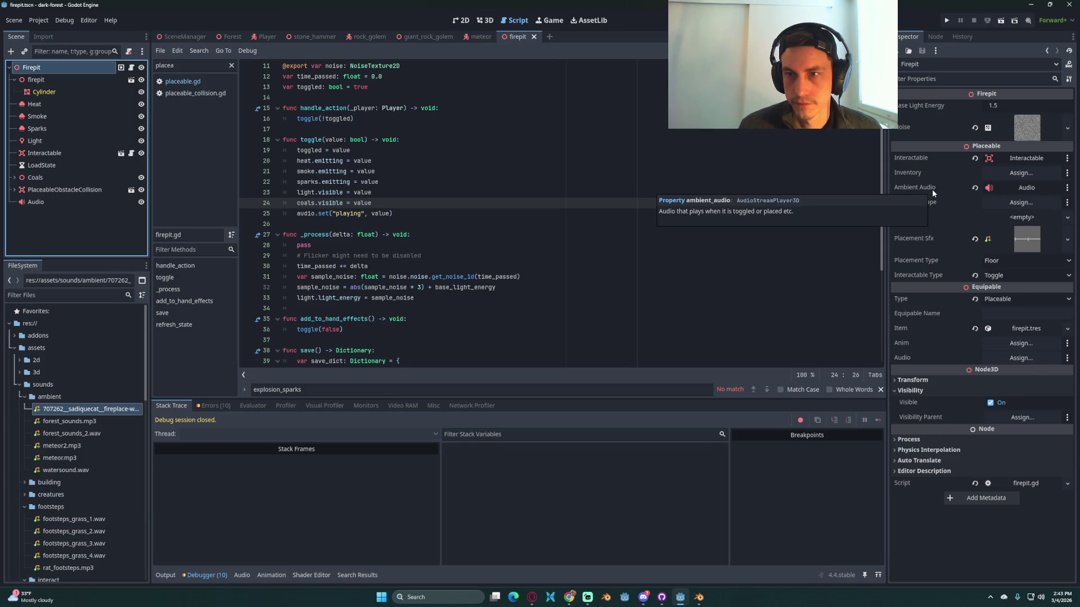
pyautogui.click(309, 215)
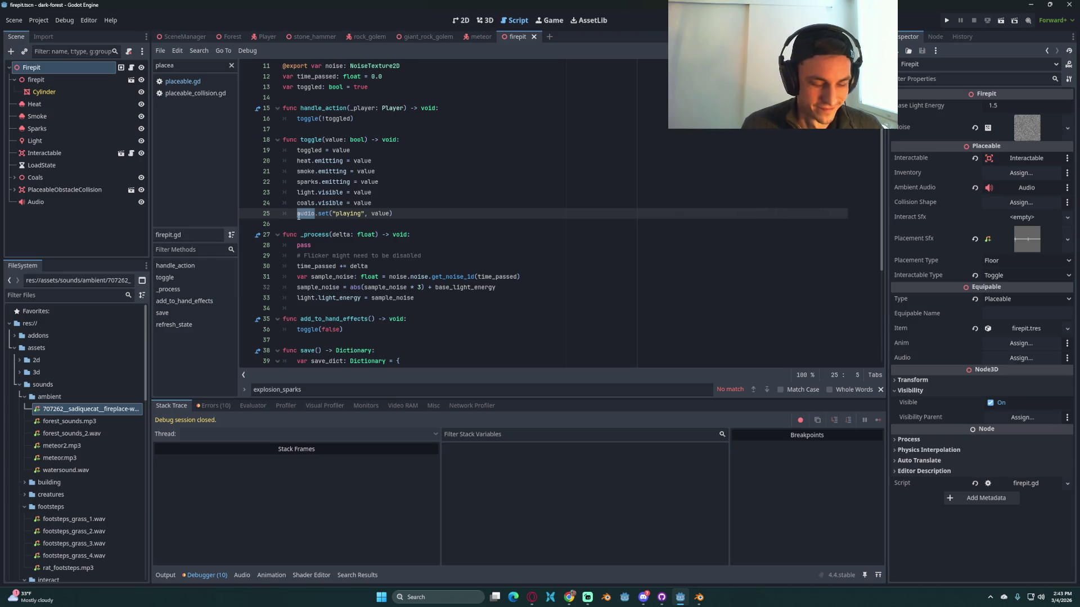
pyautogui.write('m')
pyautogui.press('Return')
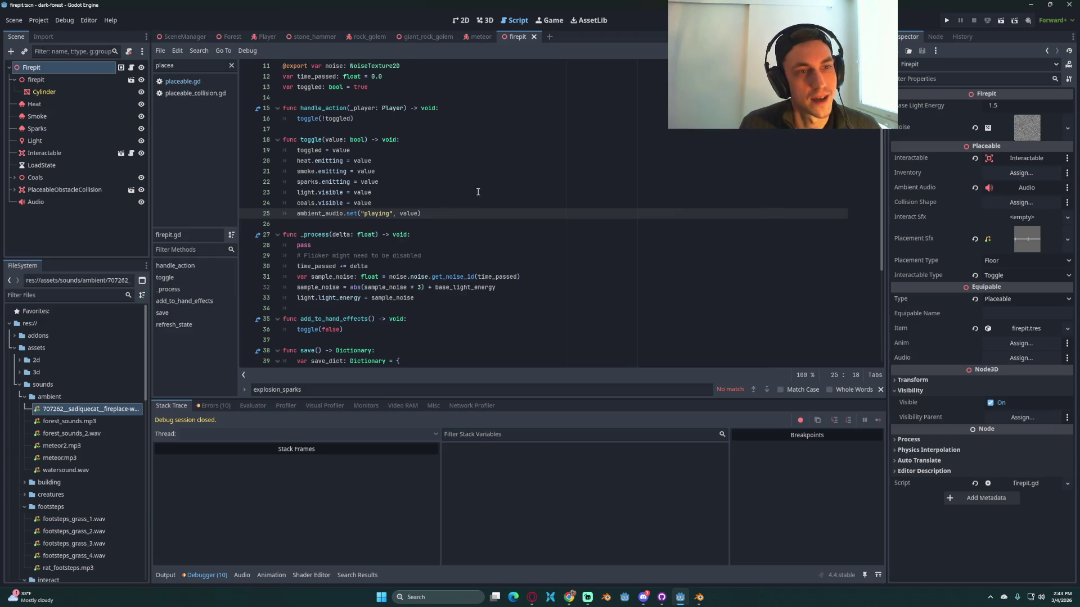
pyautogui.click(419, 214)
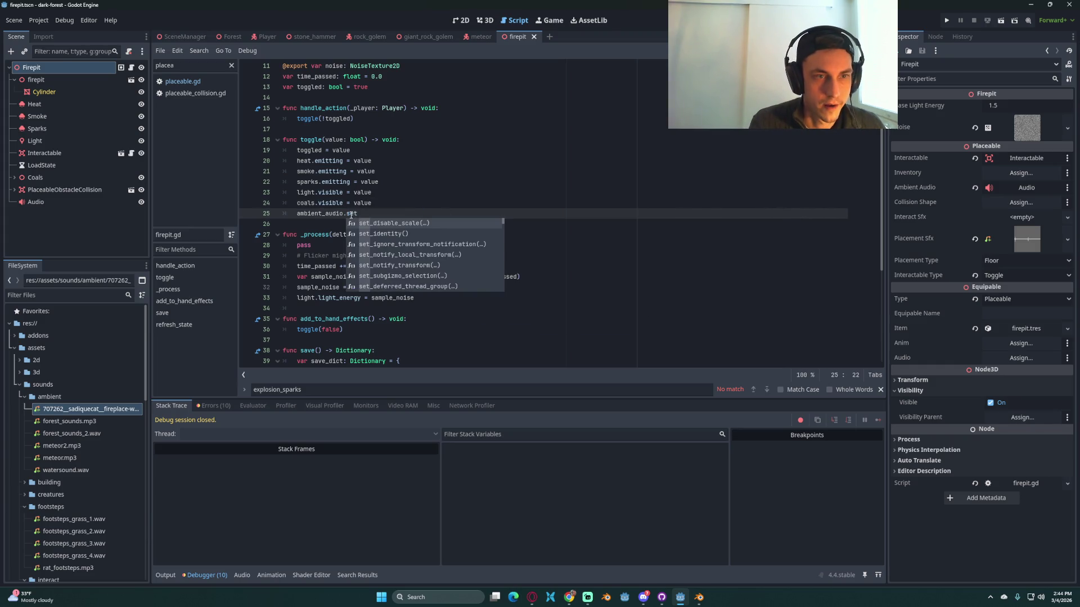
pyautogui.write('("playing", value')
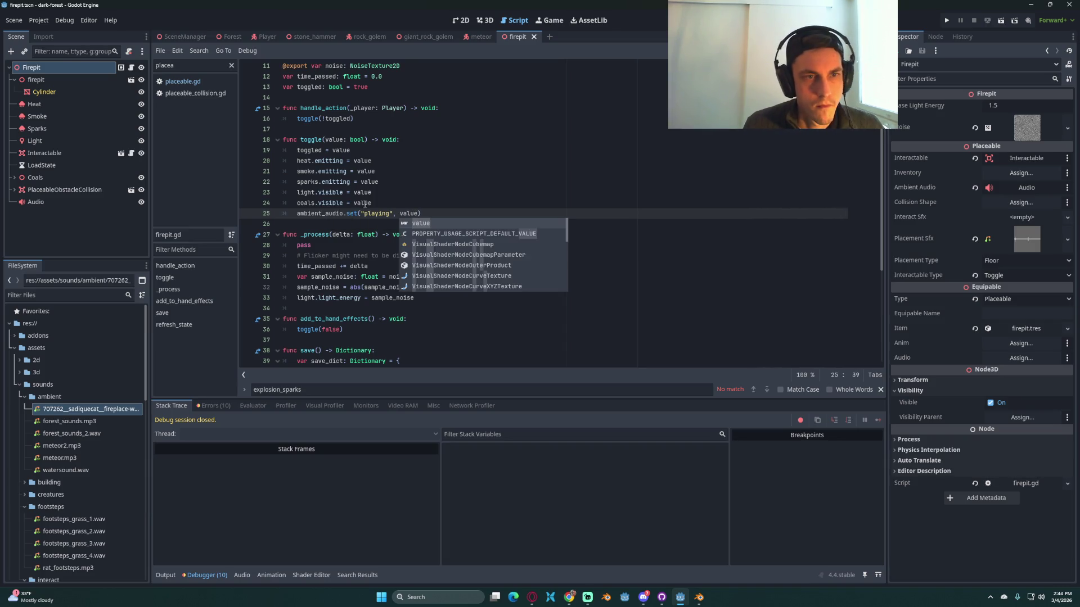
pyautogui.click(403, 192)
pyautogui.scroll(3, 496, 231)
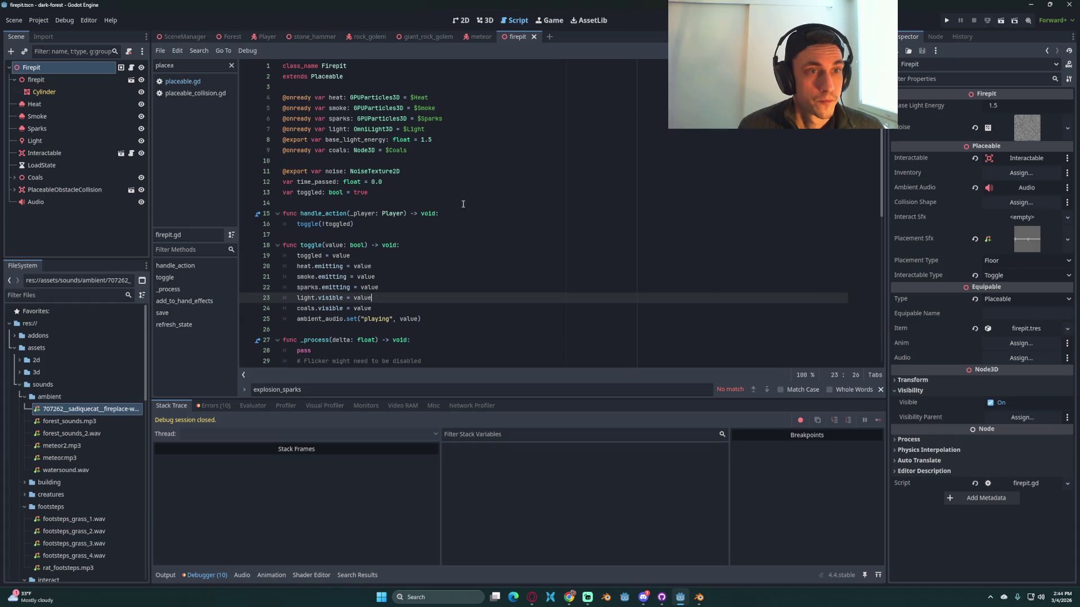
pyautogui.scroll(-4, 463, 203)
pyautogui.press('Down')
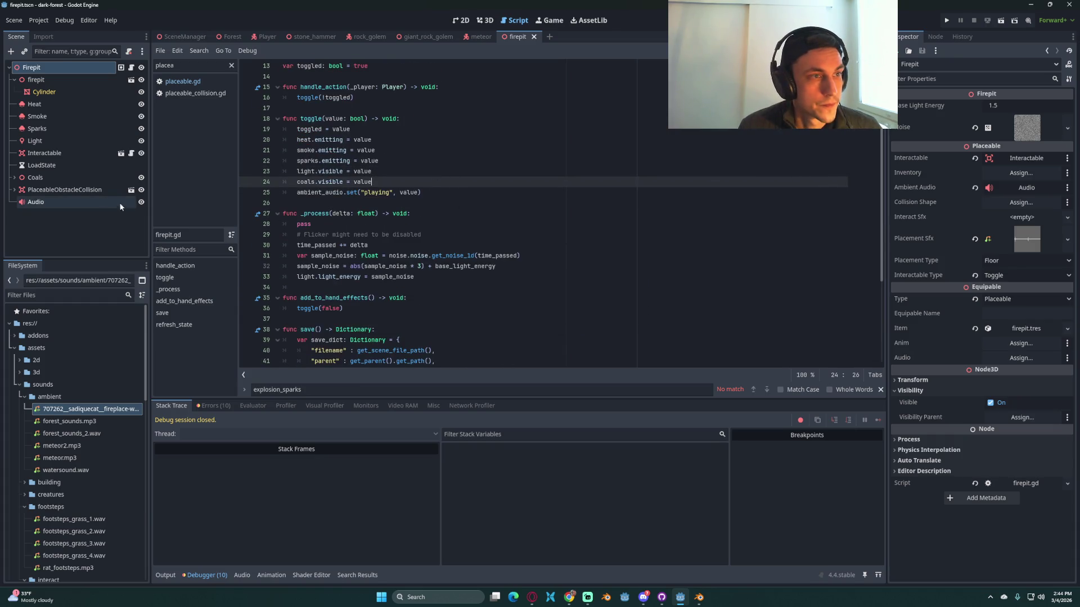
# Step: Rename the Audio node AmbientAudio, save, assign it as Firepit's Ambient Audio, and run
pyautogui.click(86, 201)
pyautogui.doubleClick(32, 203)
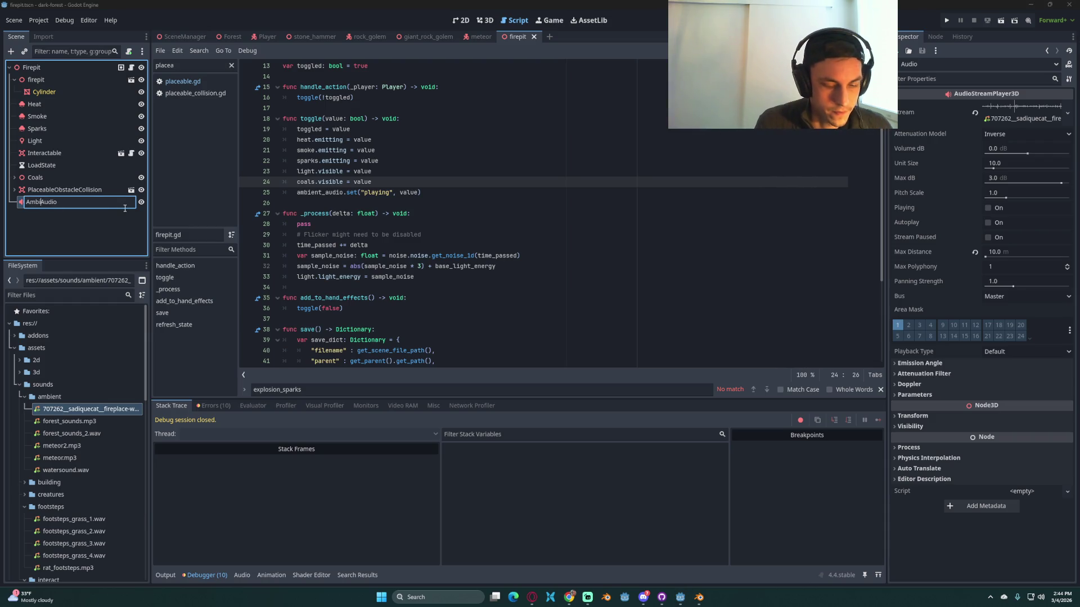
pyautogui.hotkey('ctrl', 's')
pyautogui.click(32, 67)
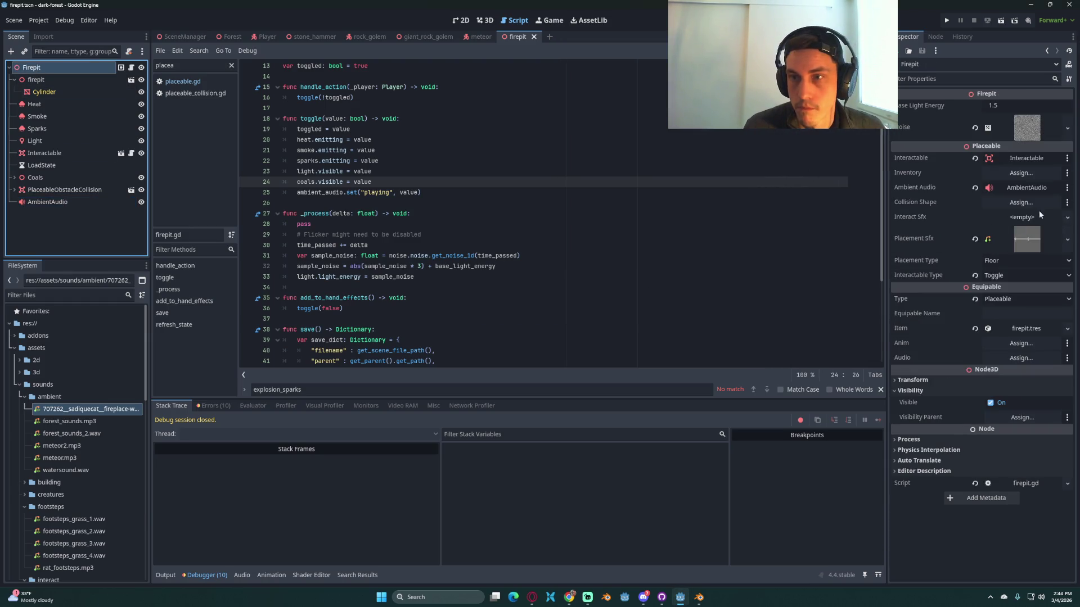
pyautogui.click(616, 267)
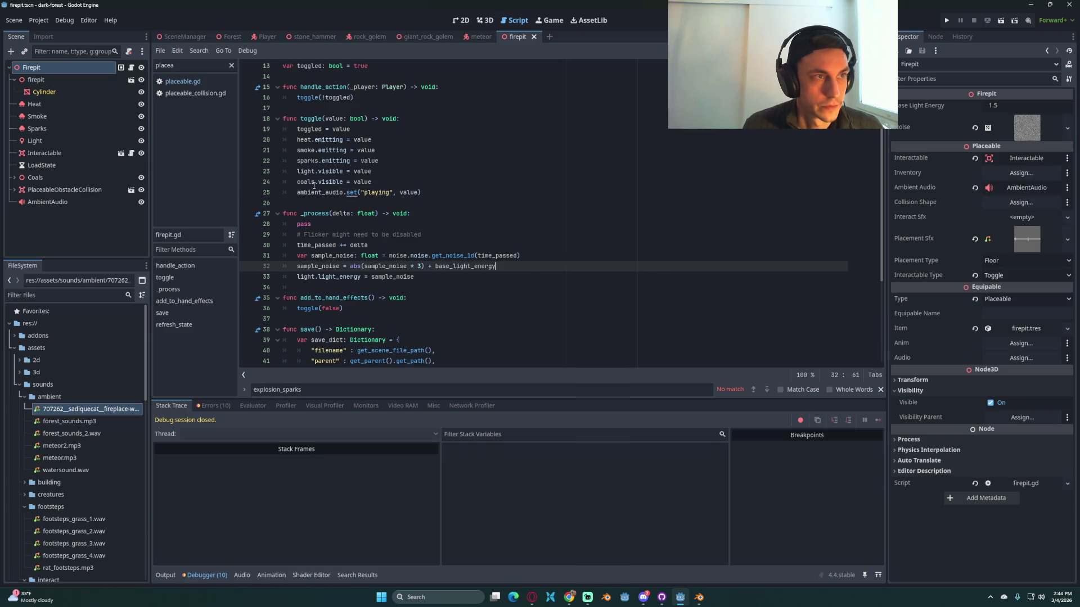
pyautogui.click(189, 84)
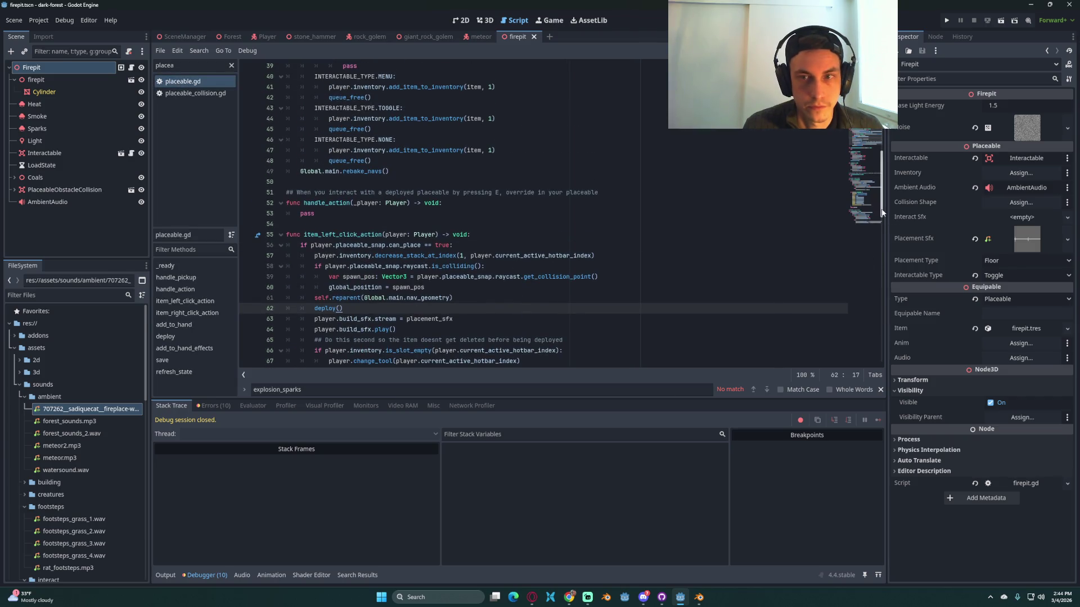
pyautogui.moveTo(881, 212); pyautogui.dragTo(882, 120)
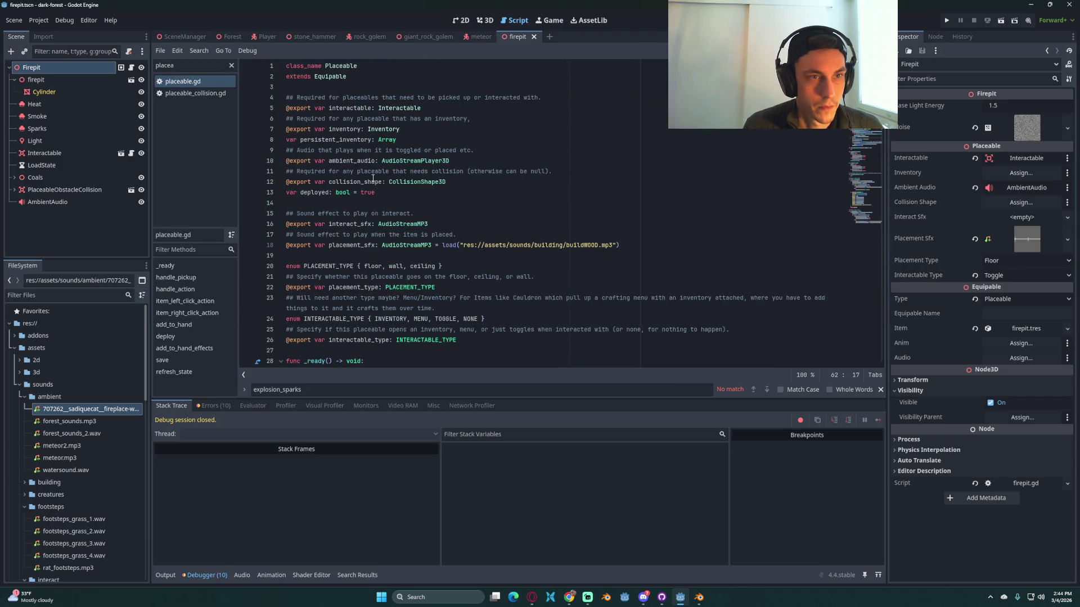
pyautogui.click(405, 139)
pyautogui.click(946, 21)
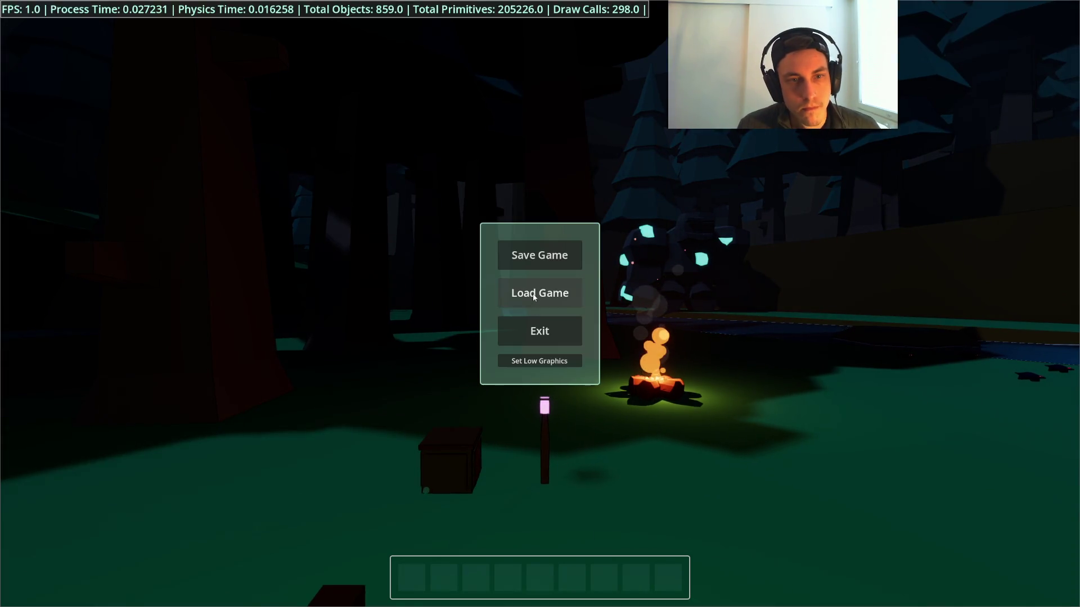
# Step: Walk up to the existing fire pit in the game and light it
pyautogui.press('s')
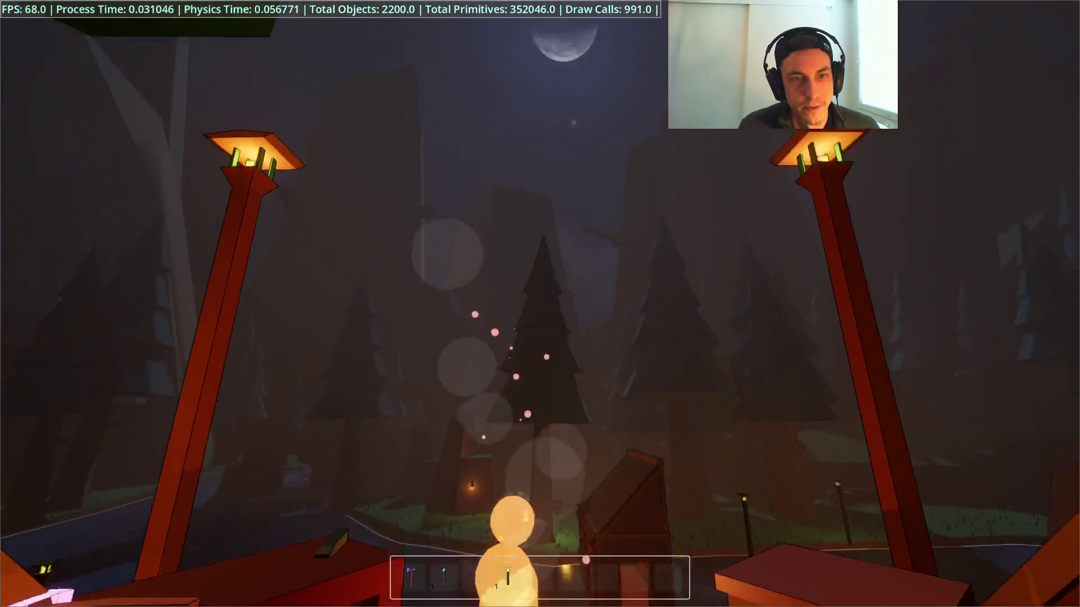
pyautogui.press('w')
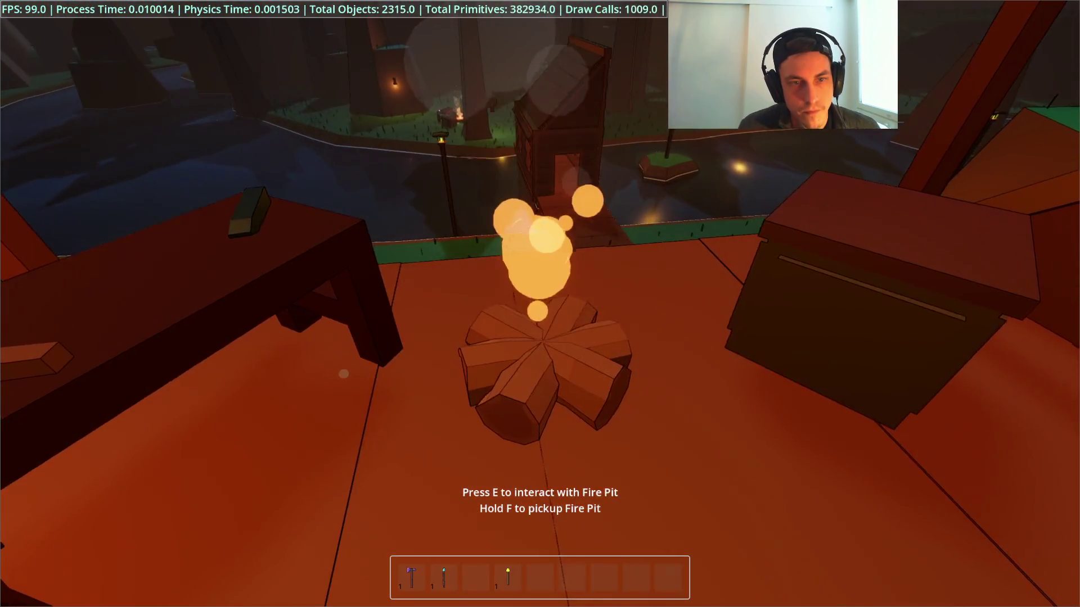
pyautogui.press('e')
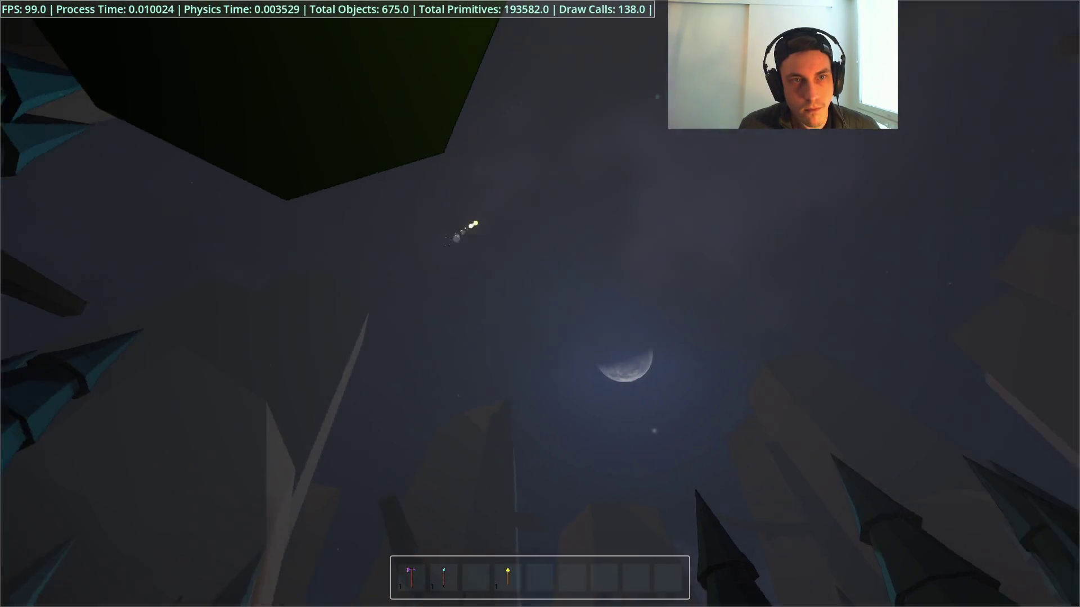
# Step: Place a new Fire Pit on the grass, toggle it on, then stop the game
pyautogui.press('2')
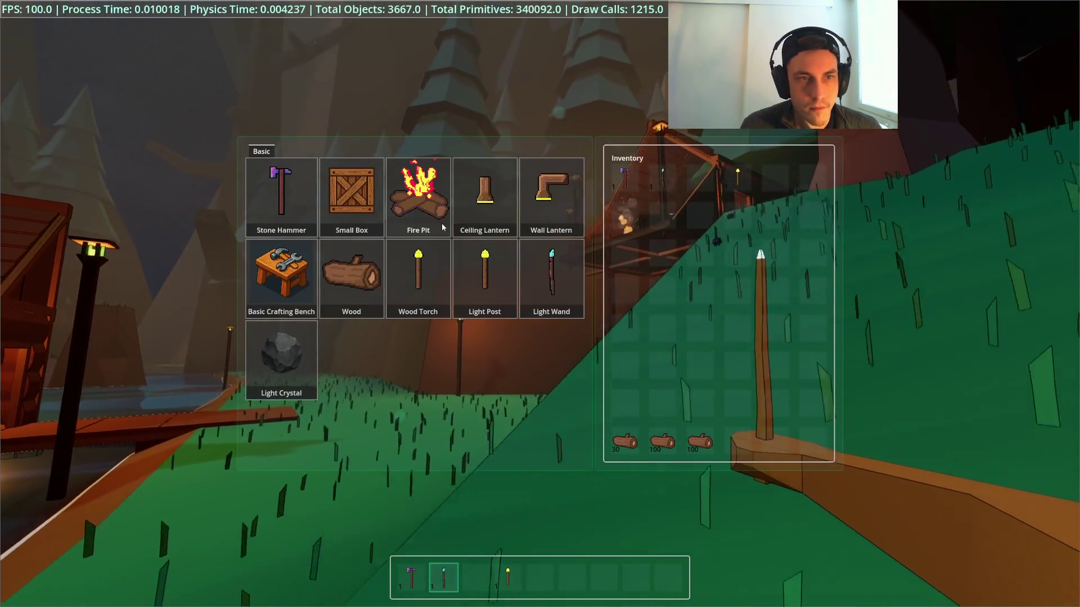
pyautogui.click(436, 235)
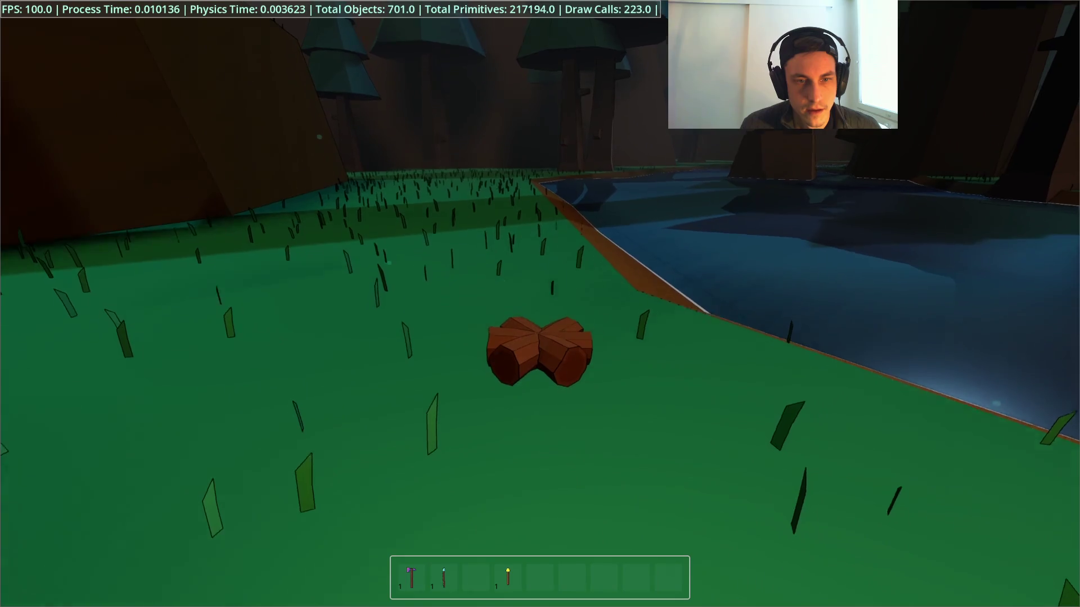
pyautogui.click(540, 304)
pyautogui.press('e')
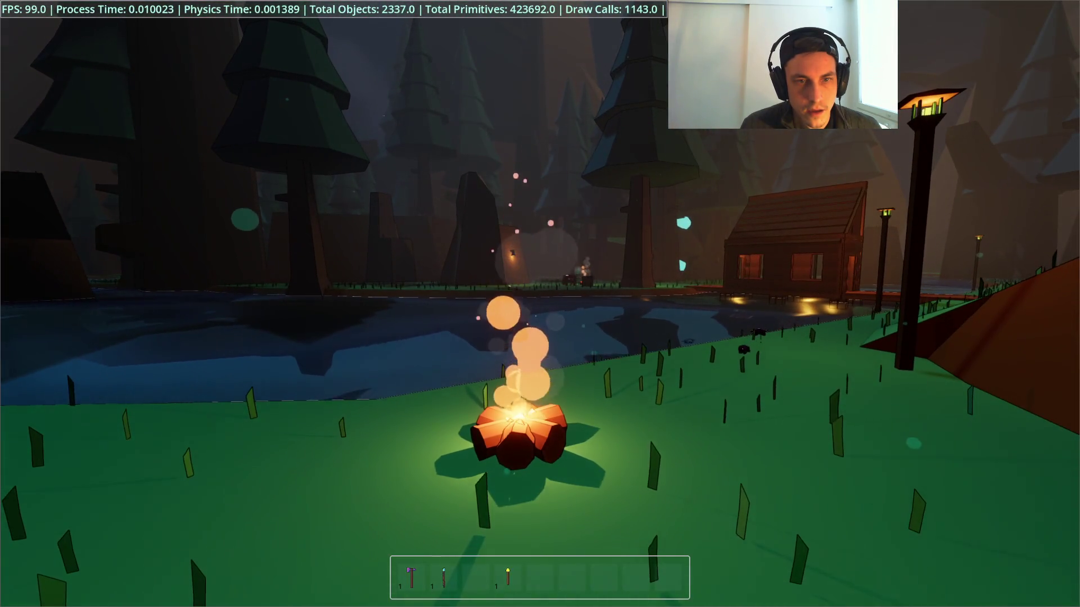
pyautogui.press('w')
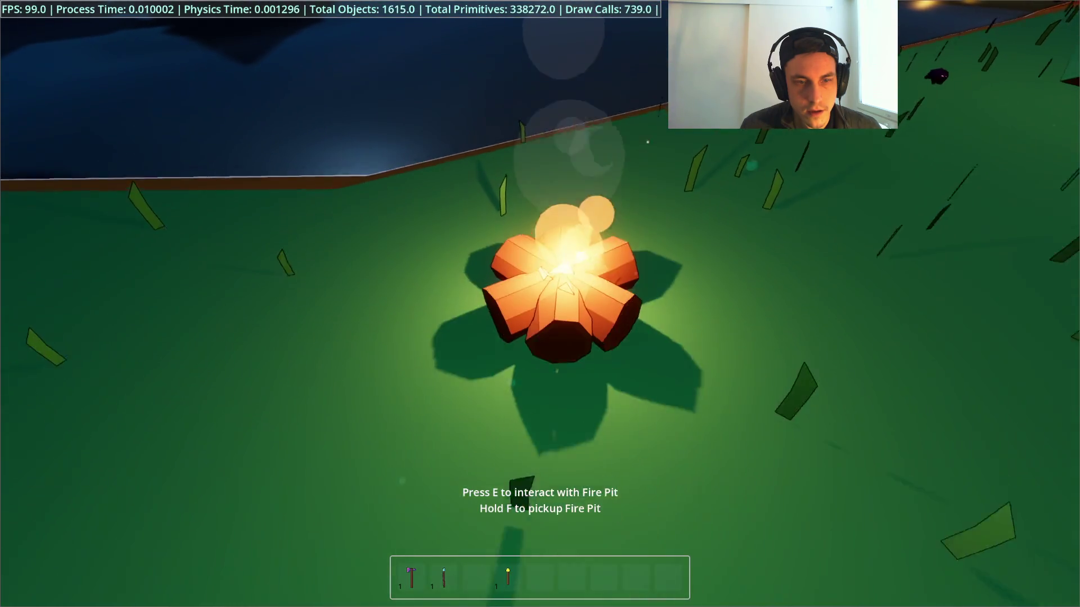
pyautogui.press('4')
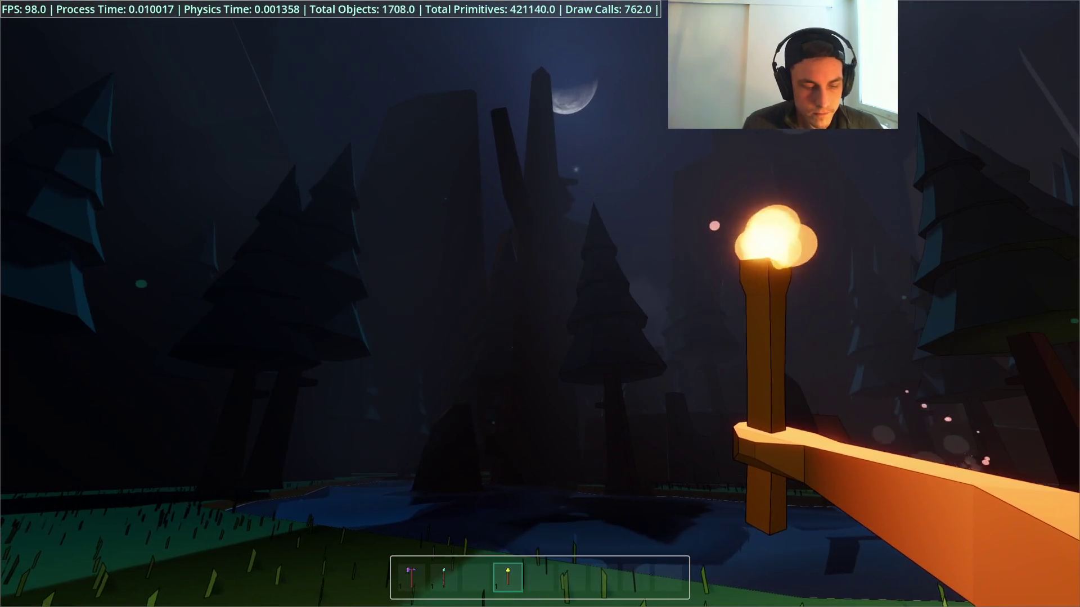
pyautogui.press('F8')
pyautogui.click(476, 37)
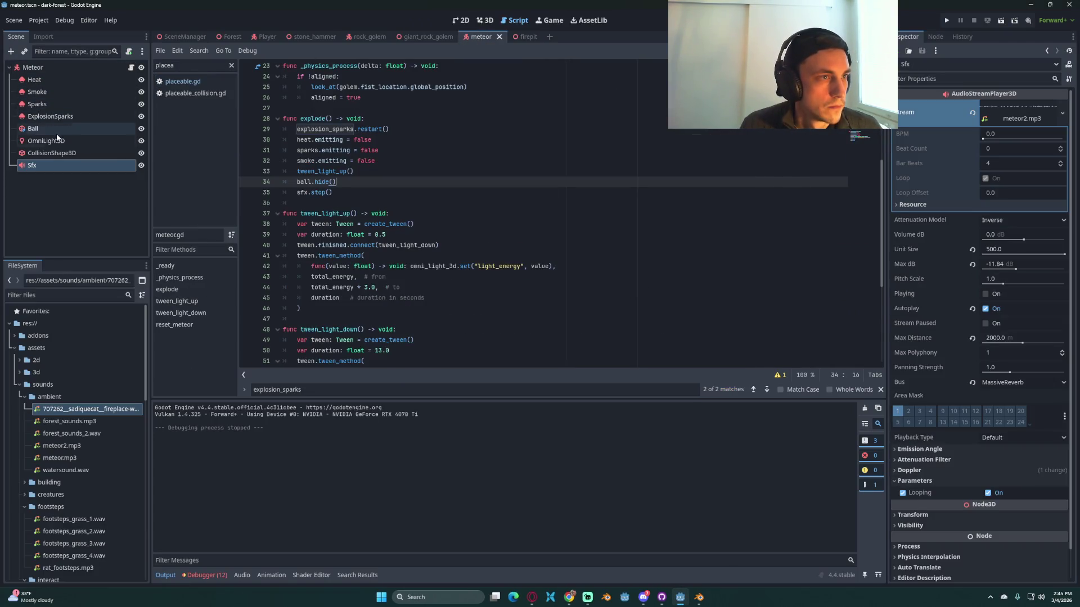
# Step: Set the meteor Sfx Max Distance to 1500, save the scene, and run the game
pyautogui.click(53, 161)
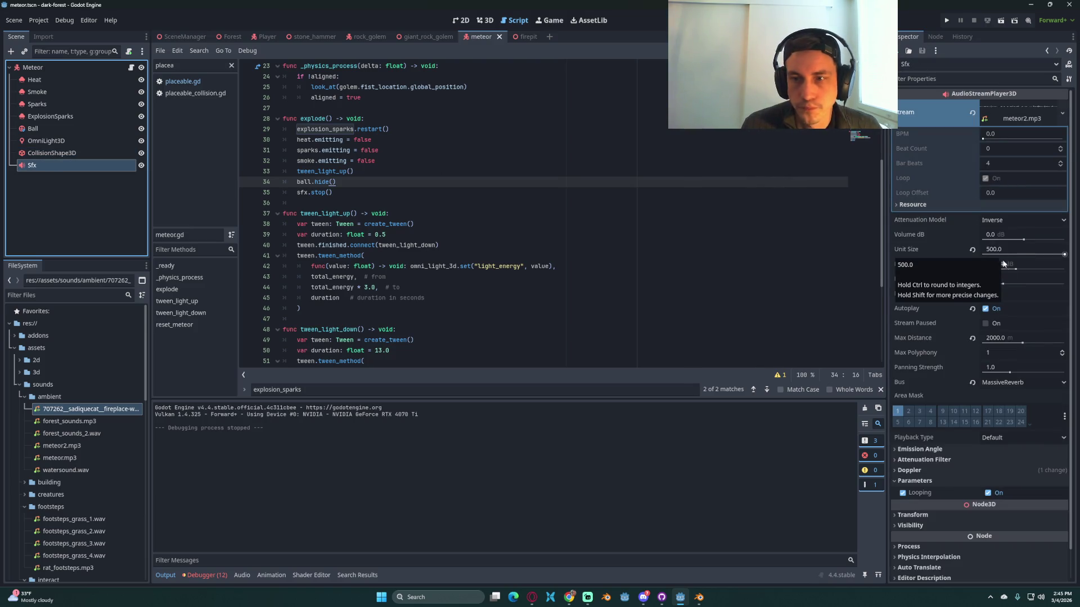
pyautogui.click(1029, 338)
pyautogui.write('500')
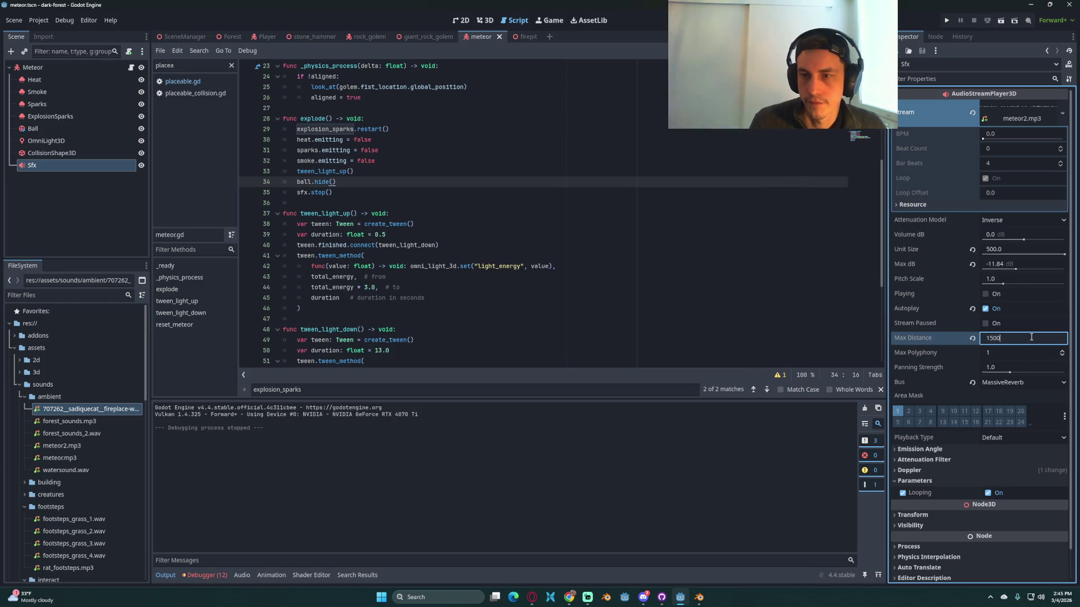
pyautogui.press('Return')
pyautogui.hotkey('ctrl', 's')
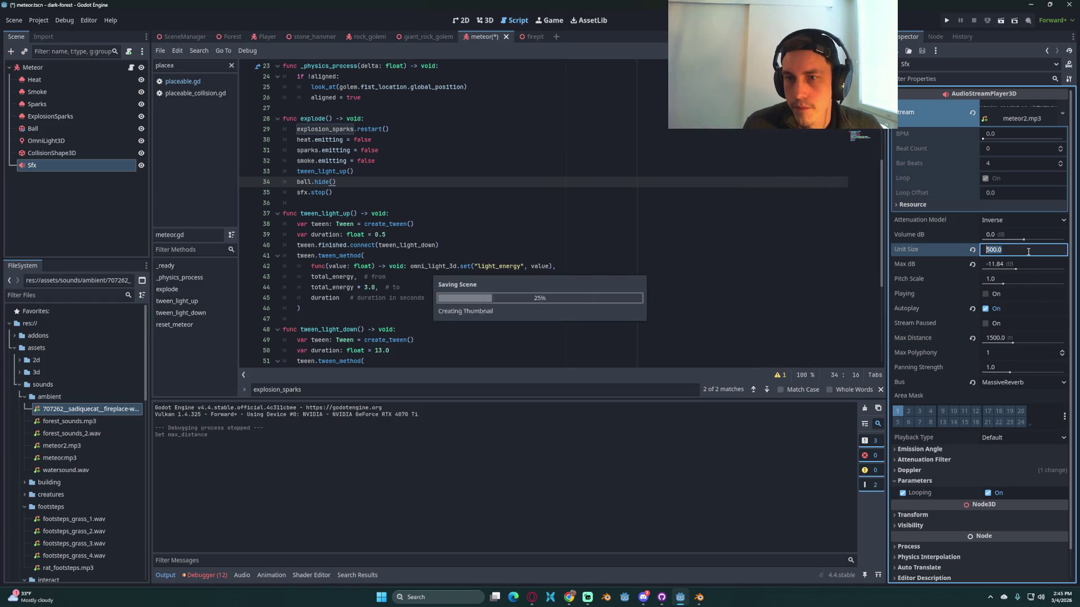
pyautogui.click(787, 202)
pyautogui.click(945, 21)
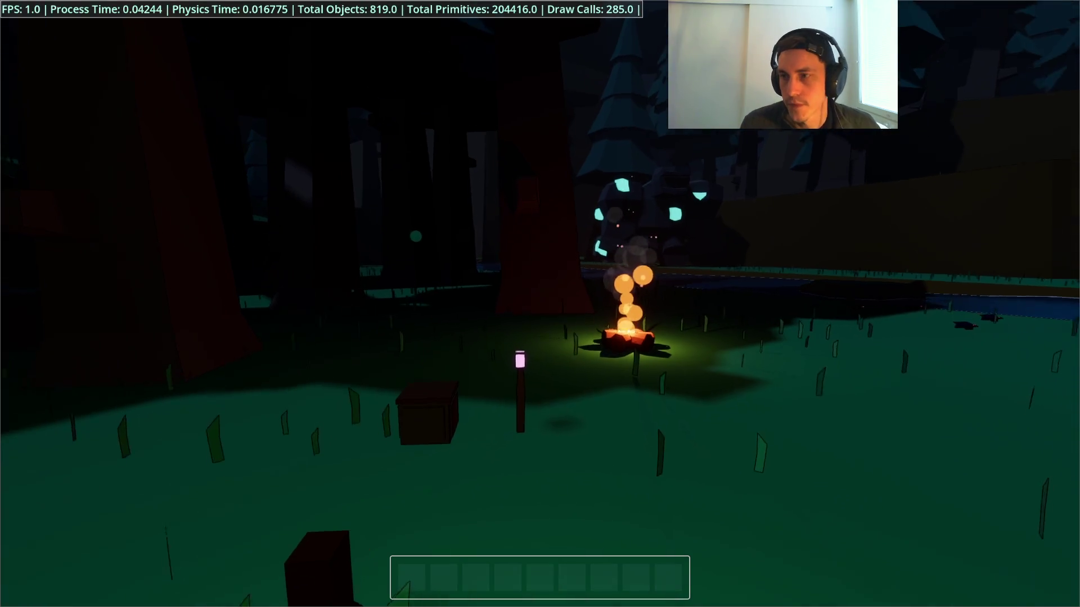
pyautogui.press('Escape')
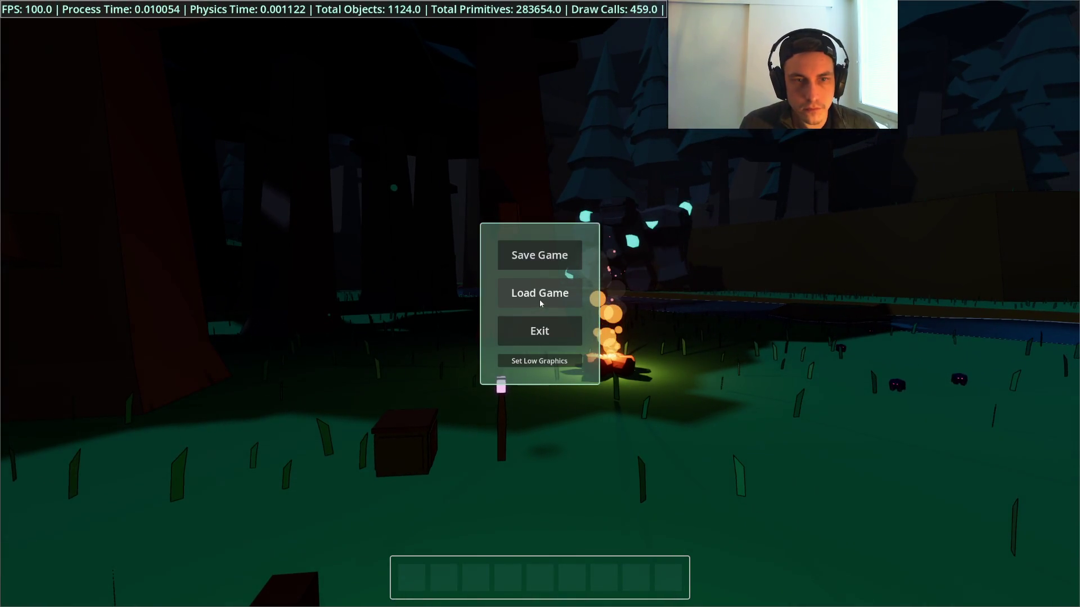
pyautogui.click(545, 292)
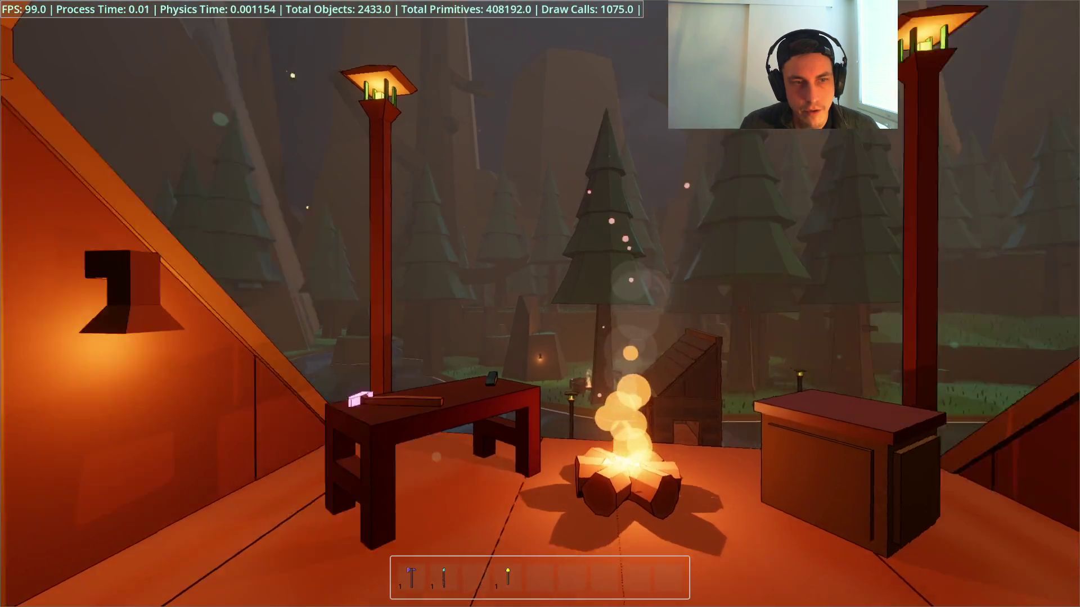
pyautogui.press('2')
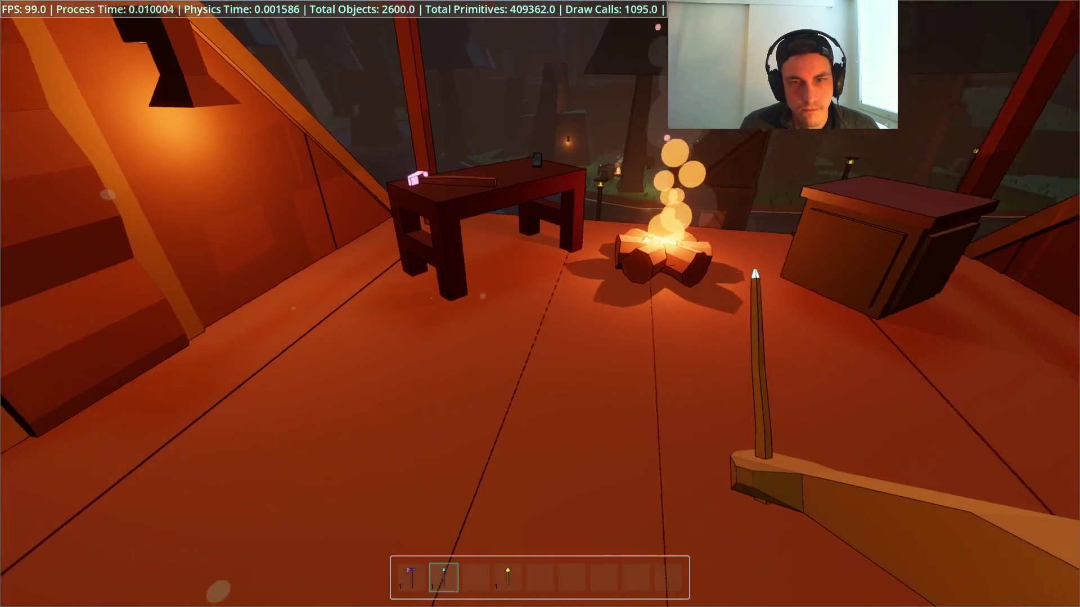
pyautogui.press('w')
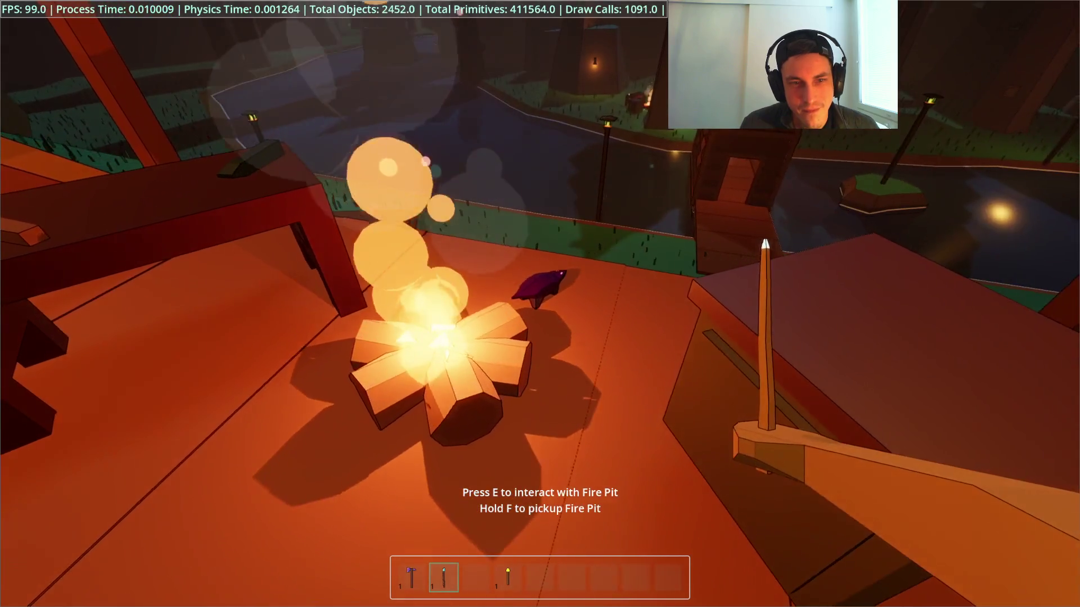
pyautogui.press('s')
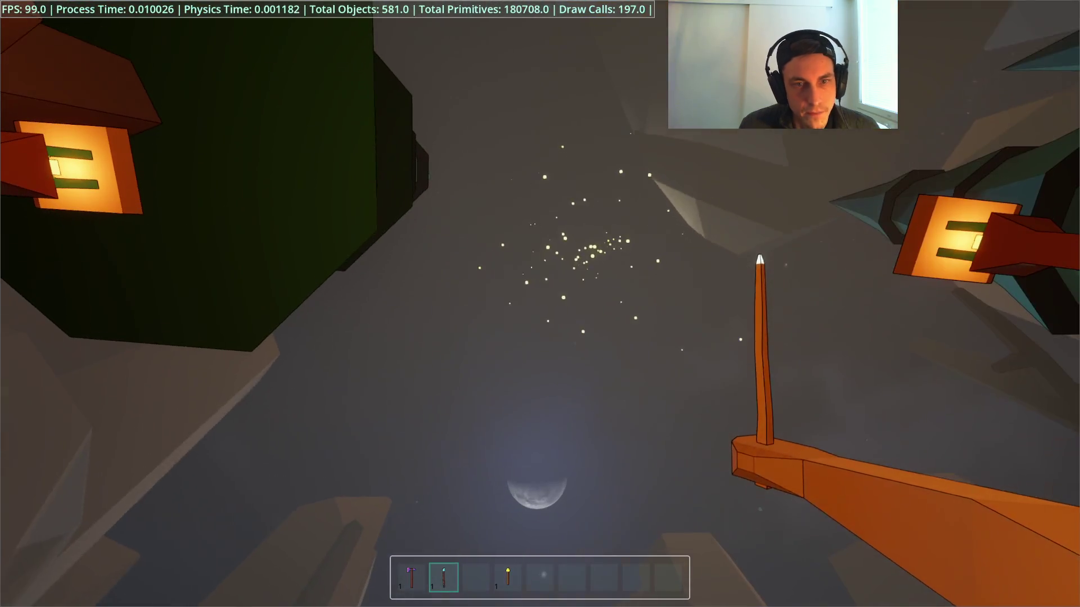
pyautogui.press('Escape')
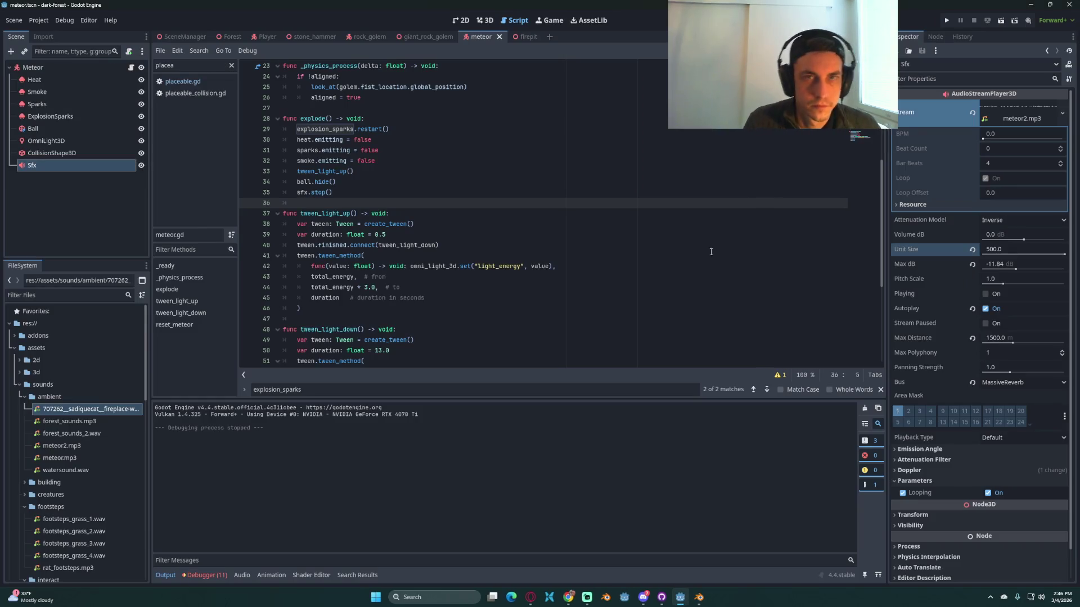
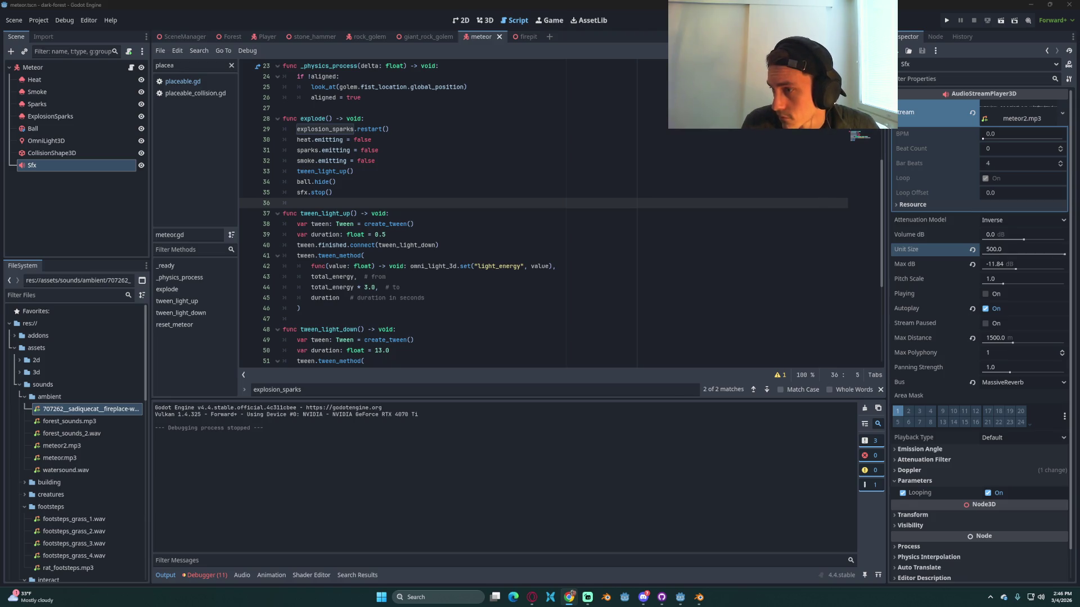
# Step: On the Trello board, add a 'USING STATIC CLASSES INSTEAD OF EXTENDING OVER AND OVER' card to Technical Problems to Research
pyautogui.hotkey('alt', 'Tab')
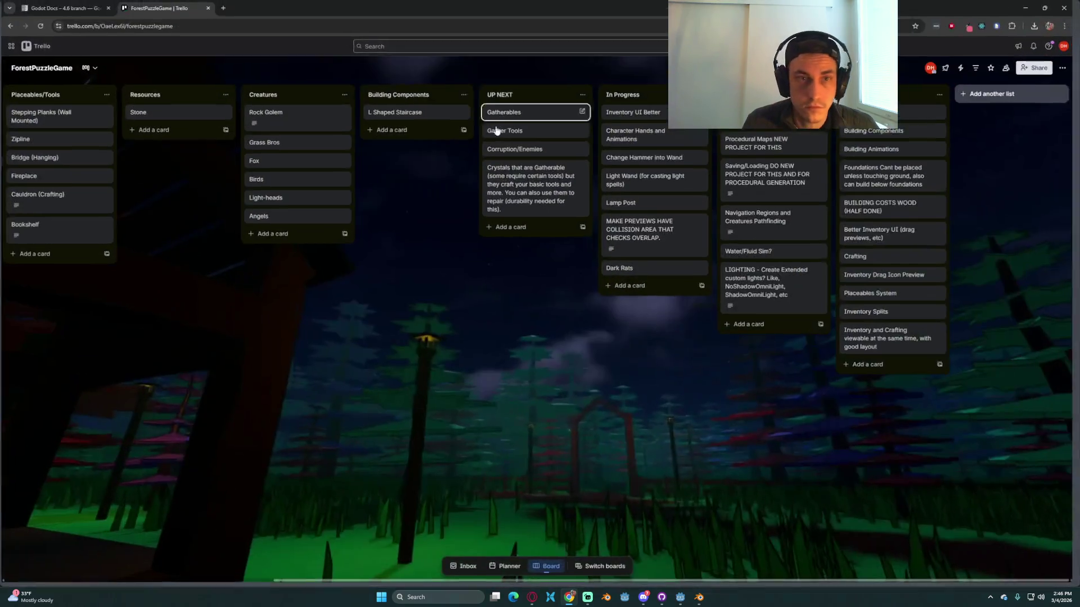
pyautogui.hscroll(-1, 626, 356)
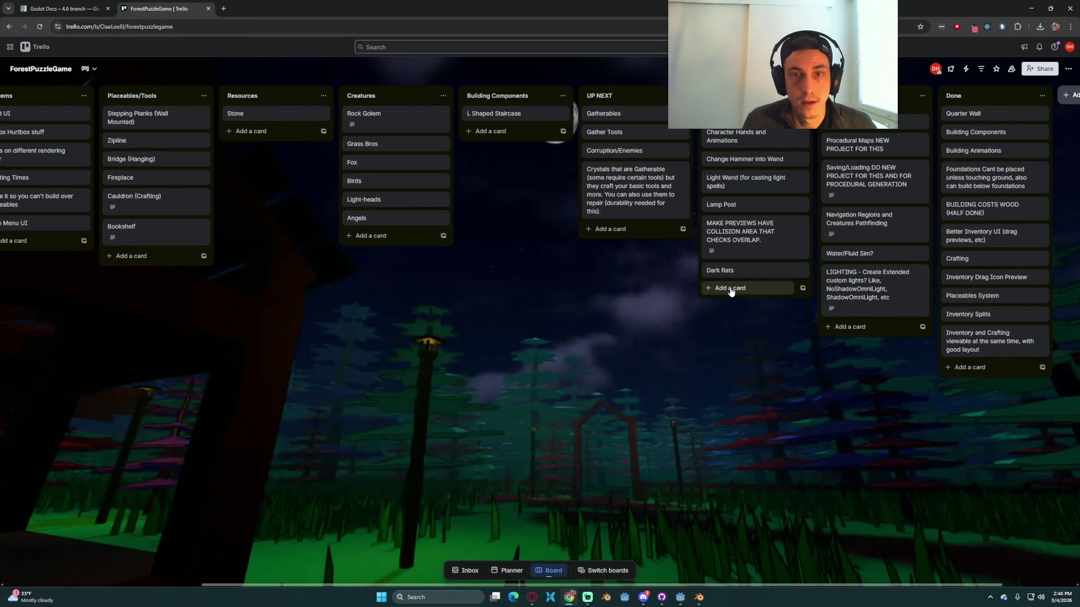
pyautogui.moveTo(364, 359); pyautogui.dragTo(493, 353)
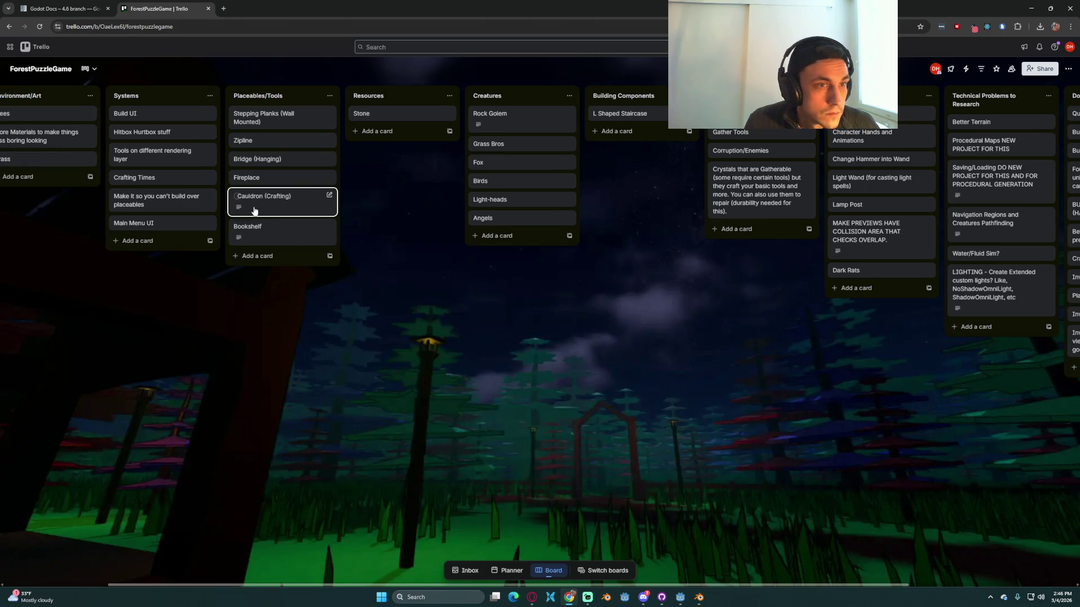
pyautogui.moveTo(196, 343)
pyautogui.mouseDown()
pyautogui.moveTo(269, 335)
pyautogui.moveTo(165, 323)
pyautogui.mouseUp()
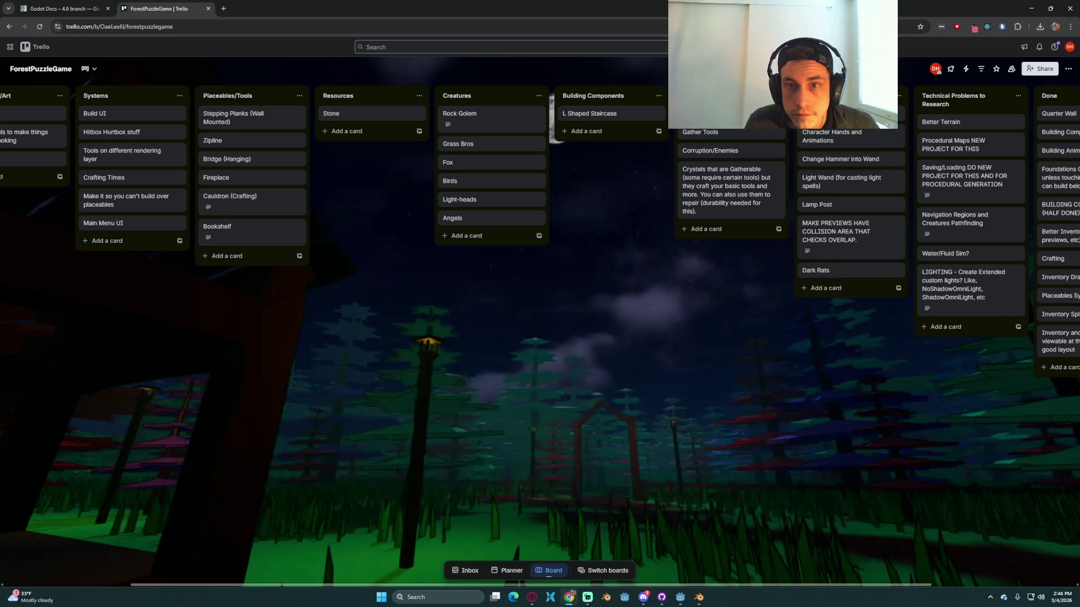
pyautogui.hscroll(3, 825, 339)
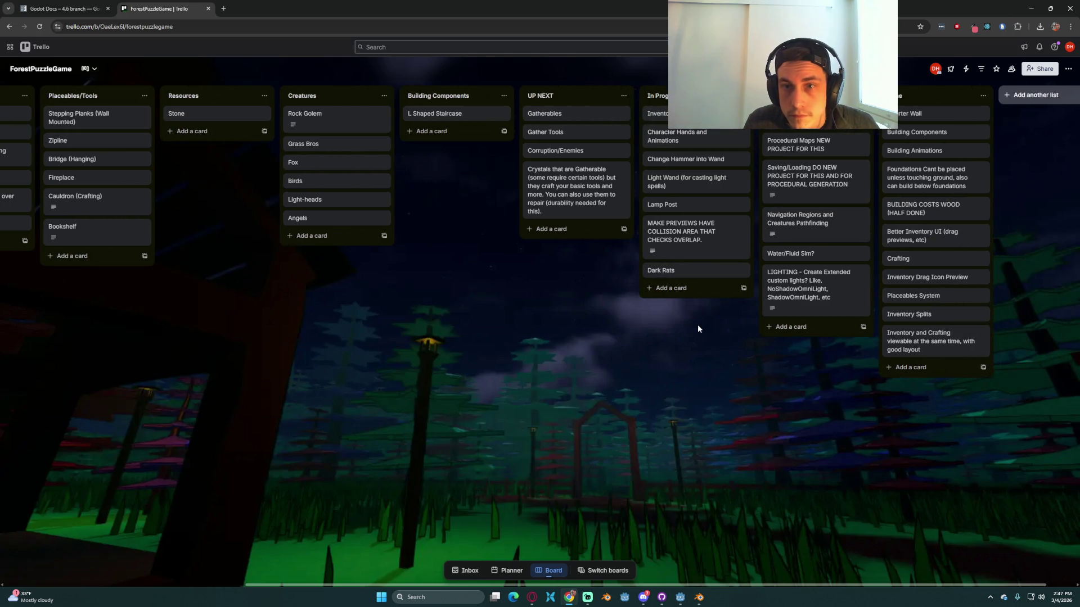
pyautogui.click(813, 328)
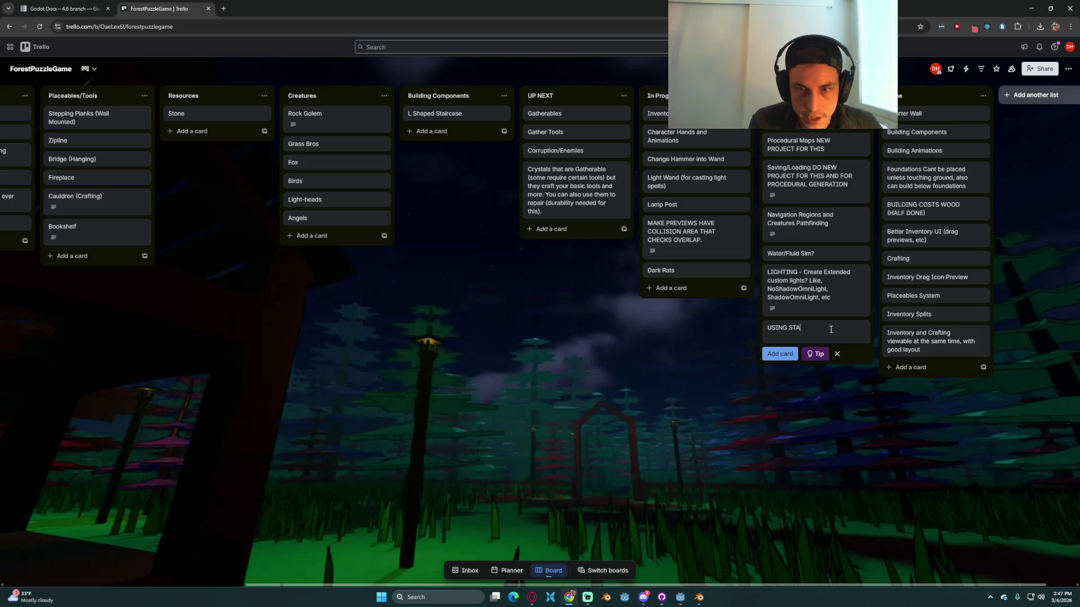
pyautogui.write('USING STATIC CLASSES INSTEA')
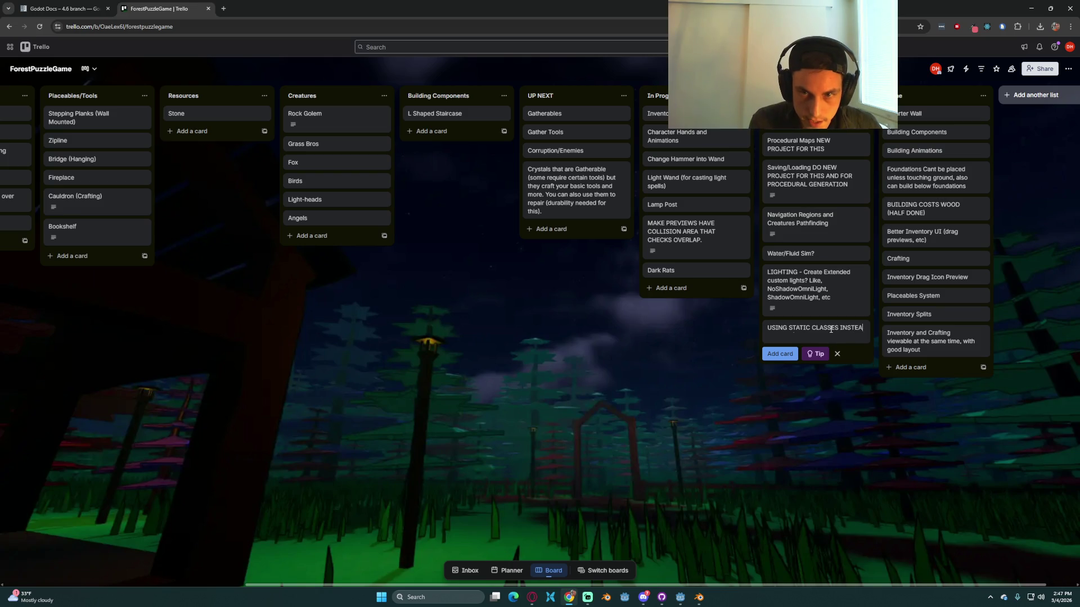
pyautogui.write('D OF ')
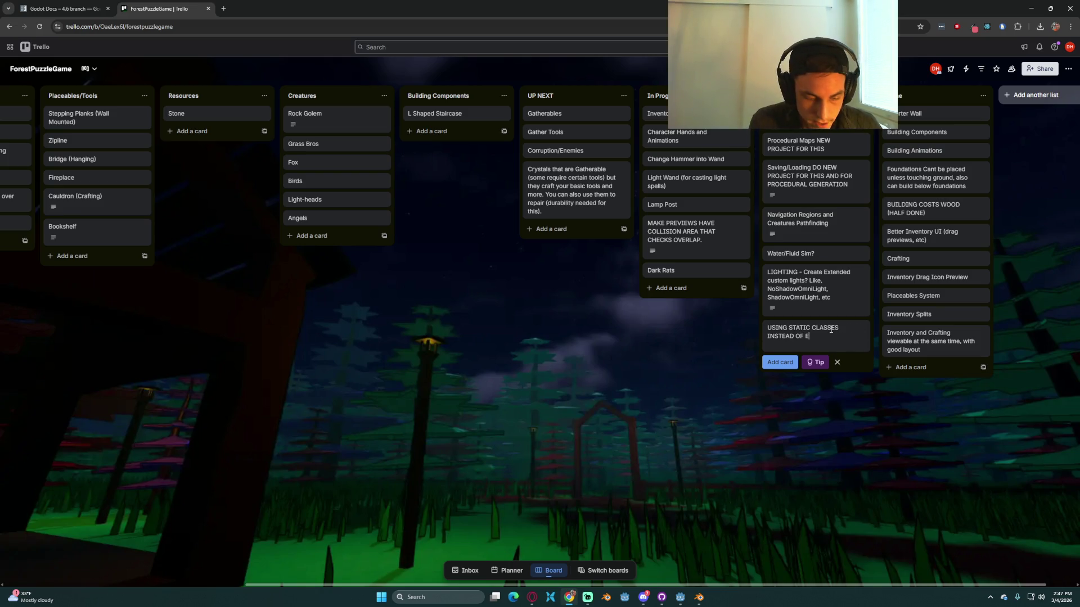
pyautogui.write('ER AN')
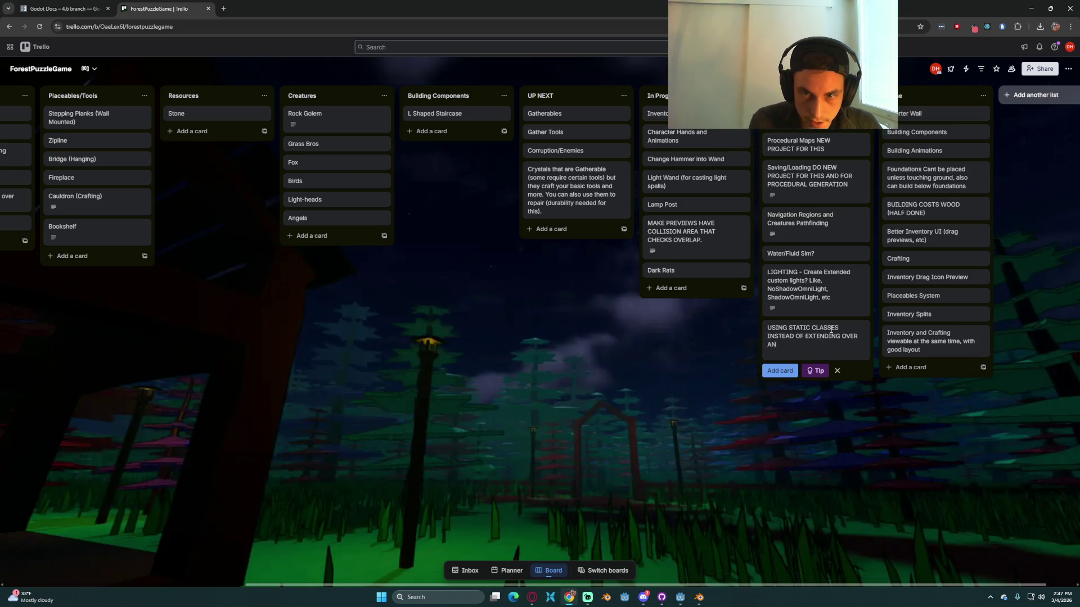
pyautogui.press('Return')
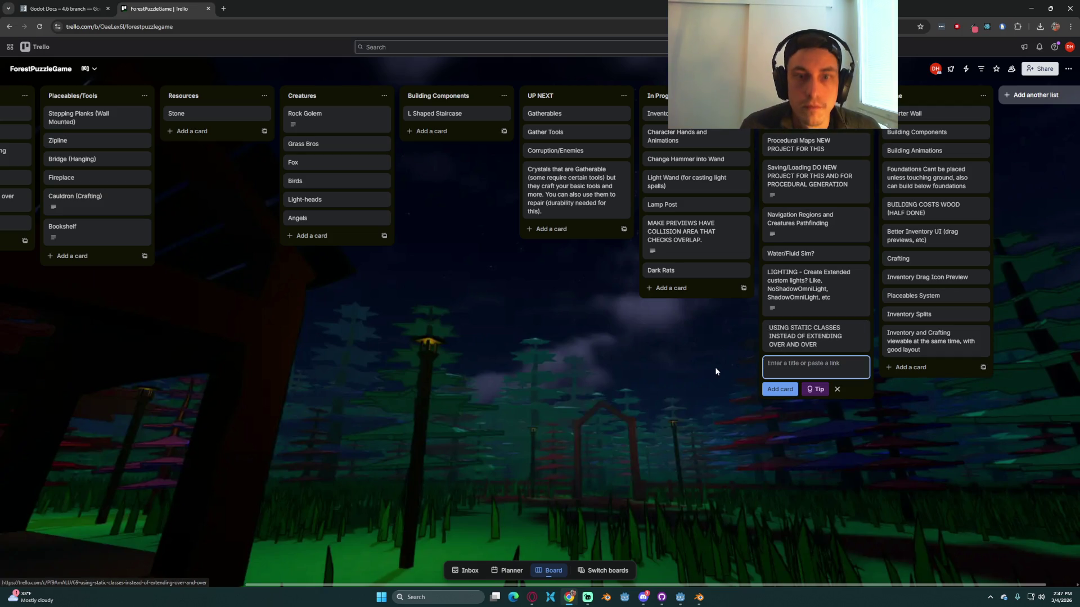
pyautogui.press('Escape')
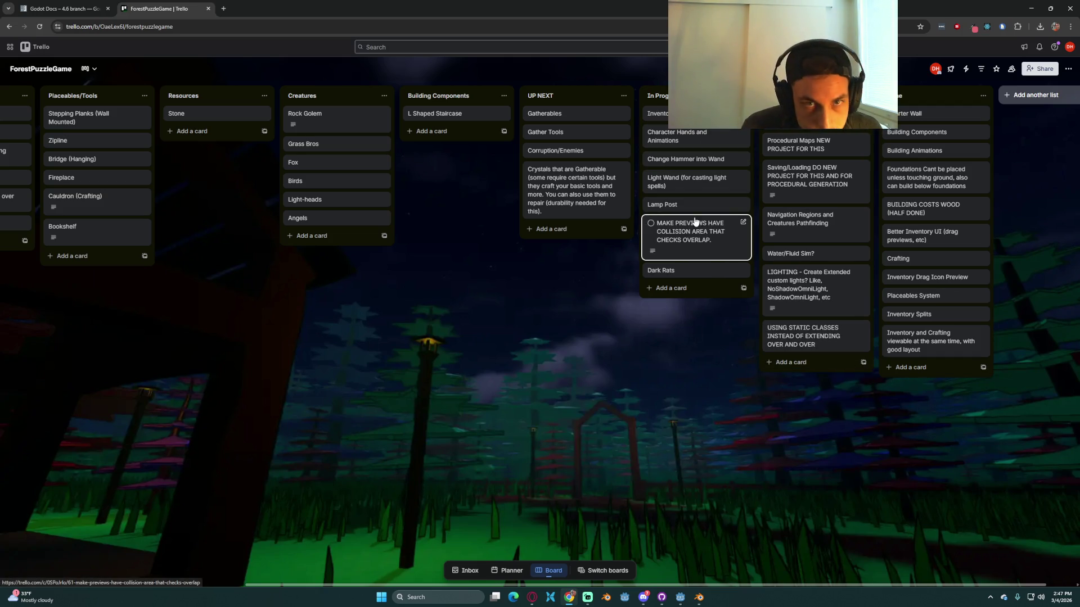
# Step: Move all seven In Progress cards, from Lamp Post to Dark Rats, into Done
pyautogui.moveTo(695, 208)
pyautogui.mouseDown()
pyautogui.moveTo(953, 107)
pyautogui.moveTo(945, 113)
pyautogui.mouseUp()
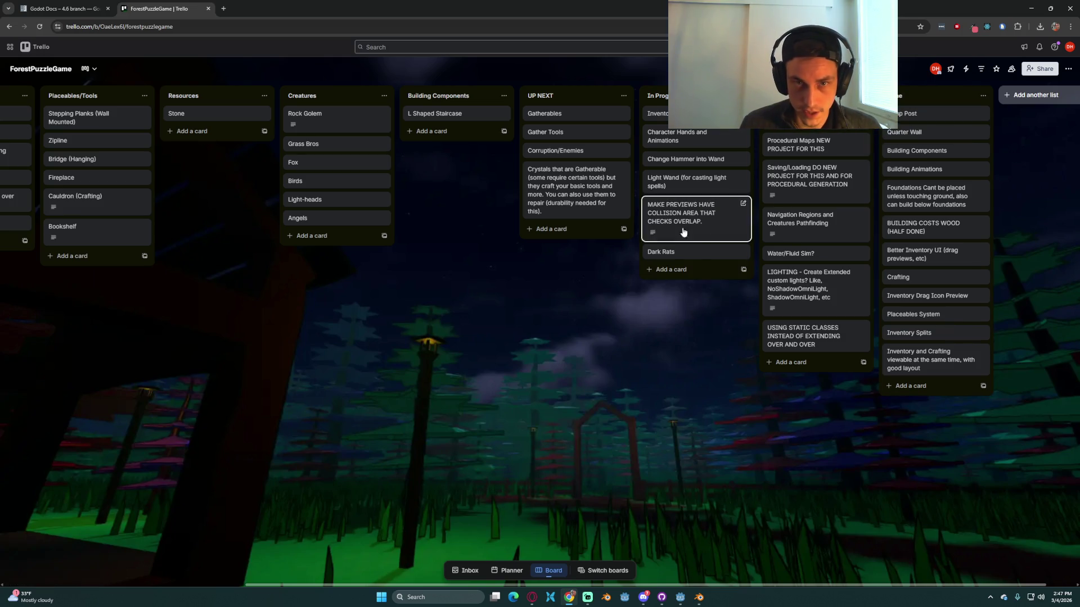
pyautogui.moveTo(687, 180); pyautogui.dragTo(914, 138)
pyautogui.moveTo(683, 160); pyautogui.dragTo(963, 119)
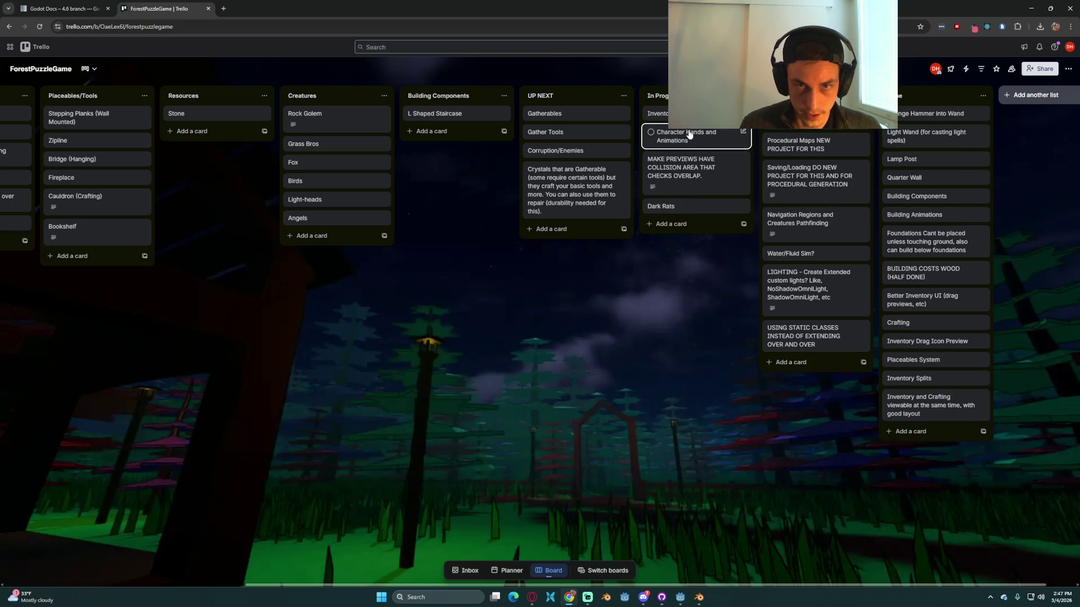
pyautogui.moveTo(679, 144); pyautogui.dragTo(950, 118)
pyautogui.moveTo(661, 114); pyautogui.dragTo(915, 116)
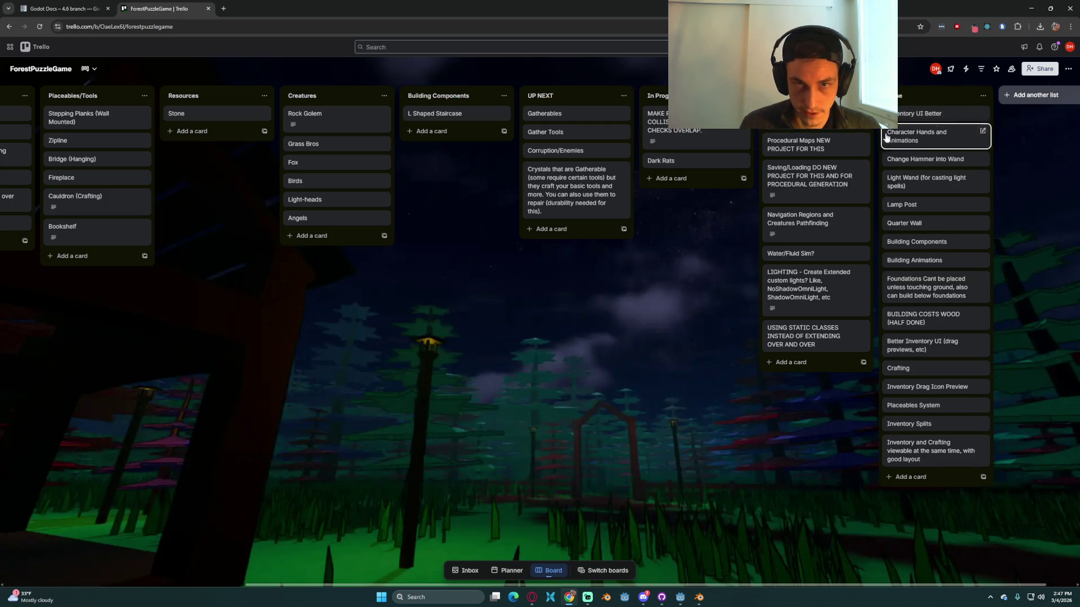
pyautogui.moveTo(697, 146); pyautogui.dragTo(928, 144)
pyautogui.moveTo(658, 115); pyautogui.dragTo(925, 132)
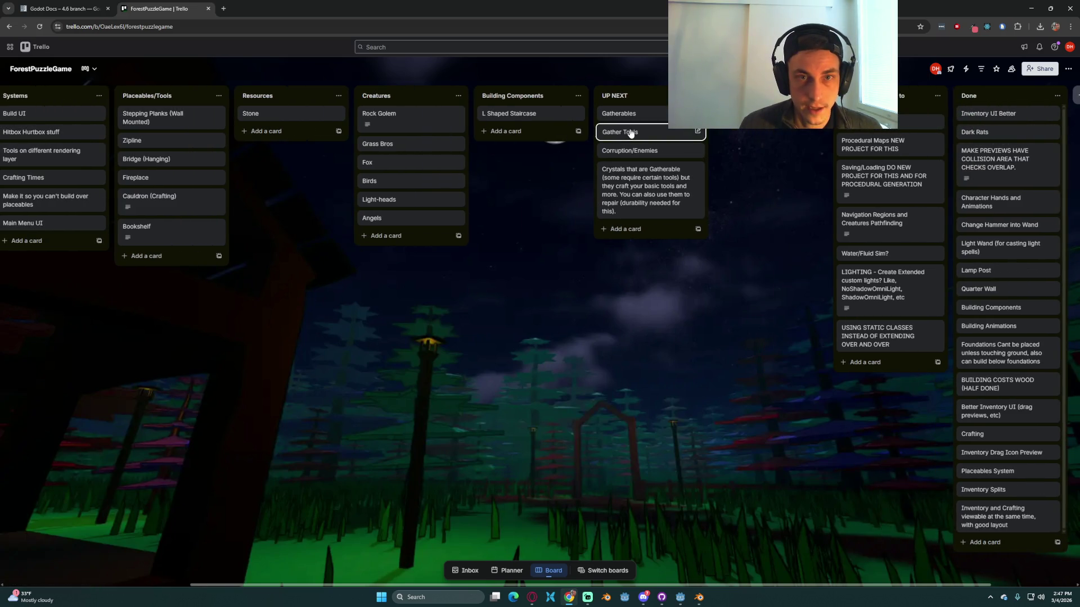
# Step: Check the Gather Tools card, then move Rock Golem into the In Progress list
pyautogui.click(619, 132)
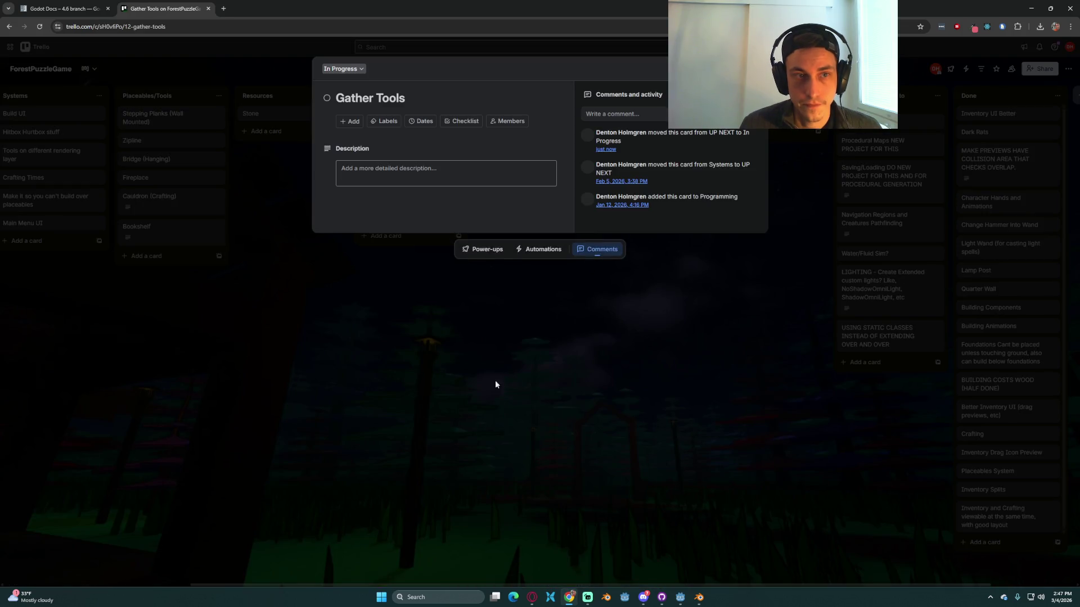
pyautogui.click(495, 380)
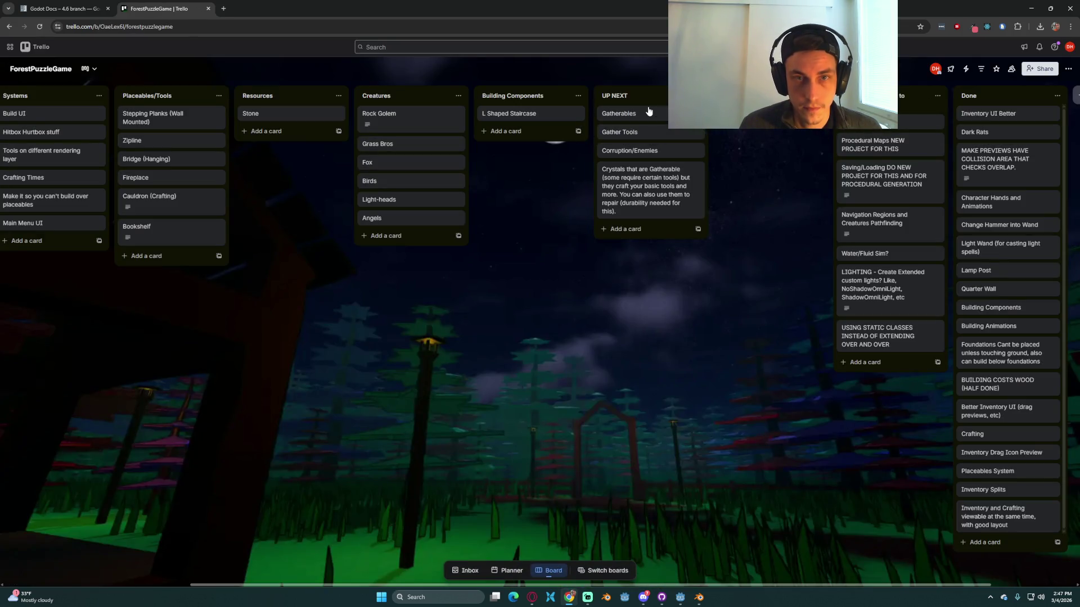
pyautogui.moveTo(566, 295); pyautogui.dragTo(619, 296)
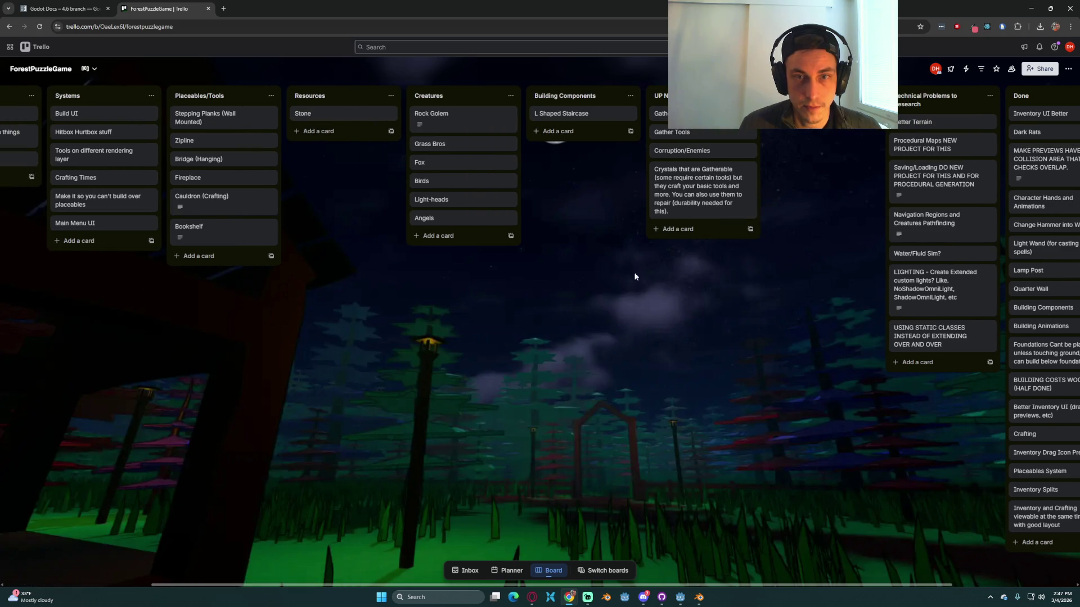
pyautogui.moveTo(720, 306); pyautogui.dragTo(676, 306)
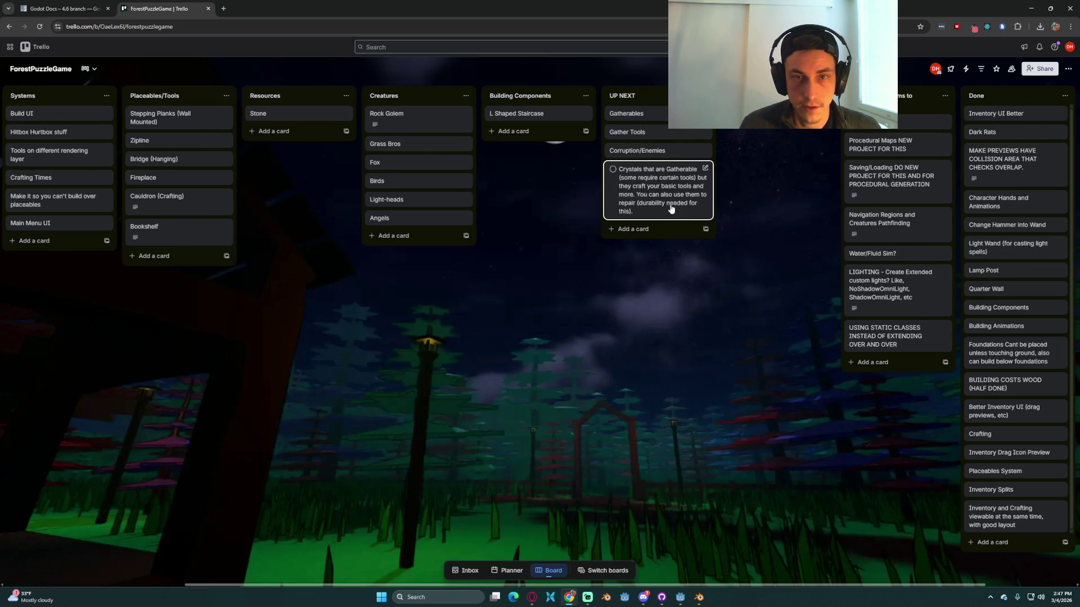
pyautogui.moveTo(561, 294); pyautogui.dragTo(674, 281)
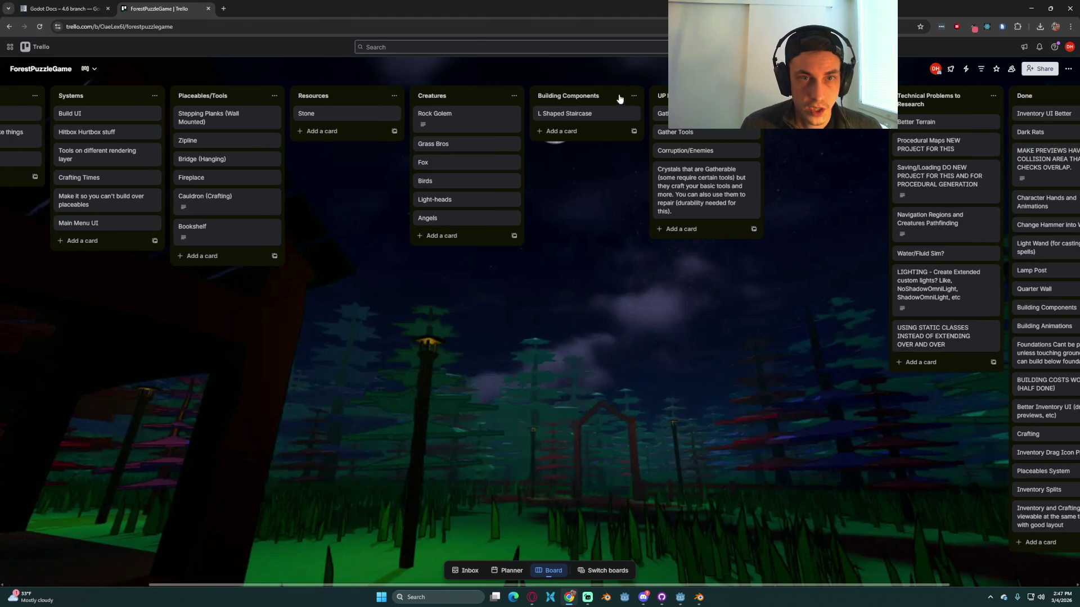
pyautogui.moveTo(606, 258); pyautogui.dragTo(701, 280)
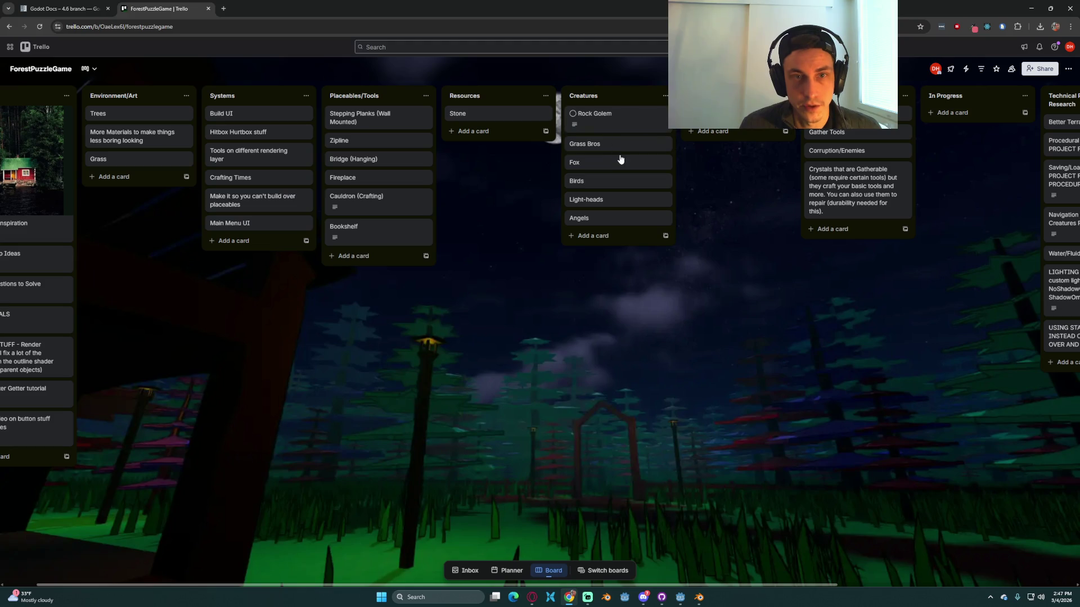
pyautogui.press('.')
pyautogui.press('.')
pyautogui.press('.')
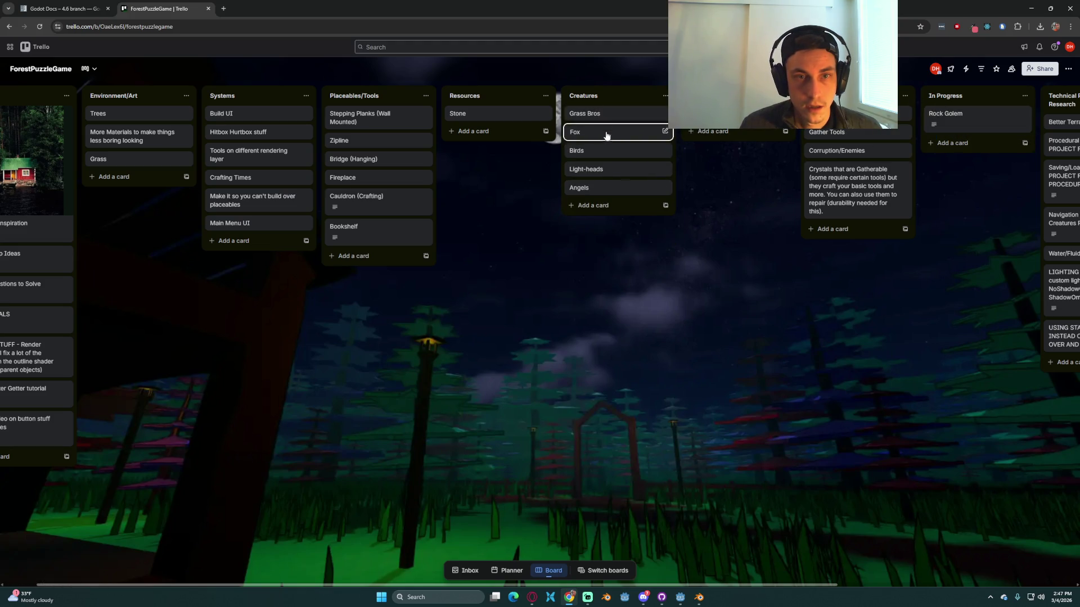
pyautogui.hscroll(-1, 595, 312)
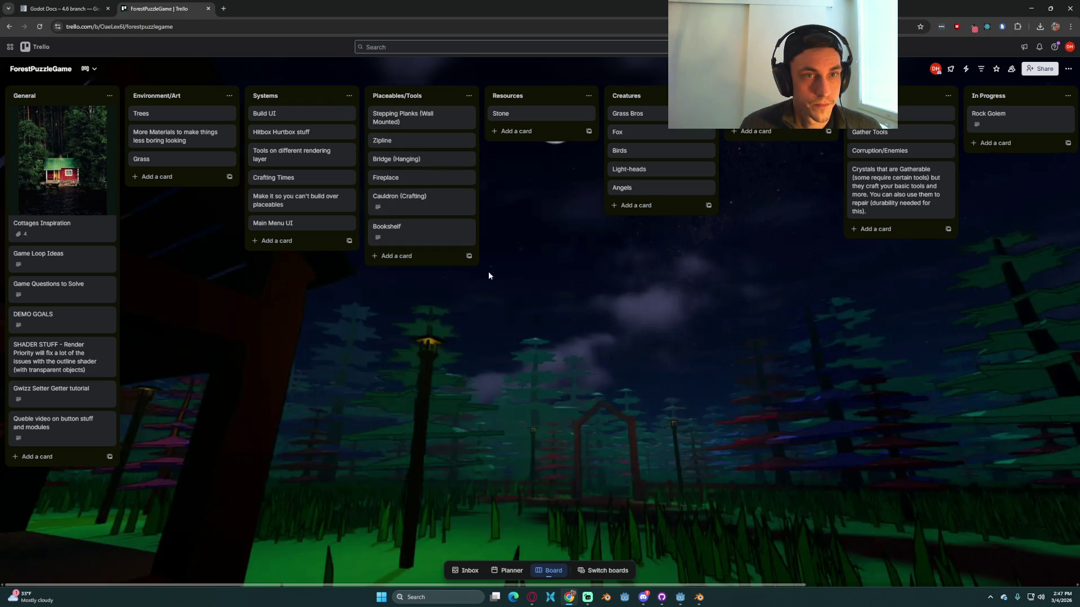
pyautogui.hscroll(2, 667, 291)
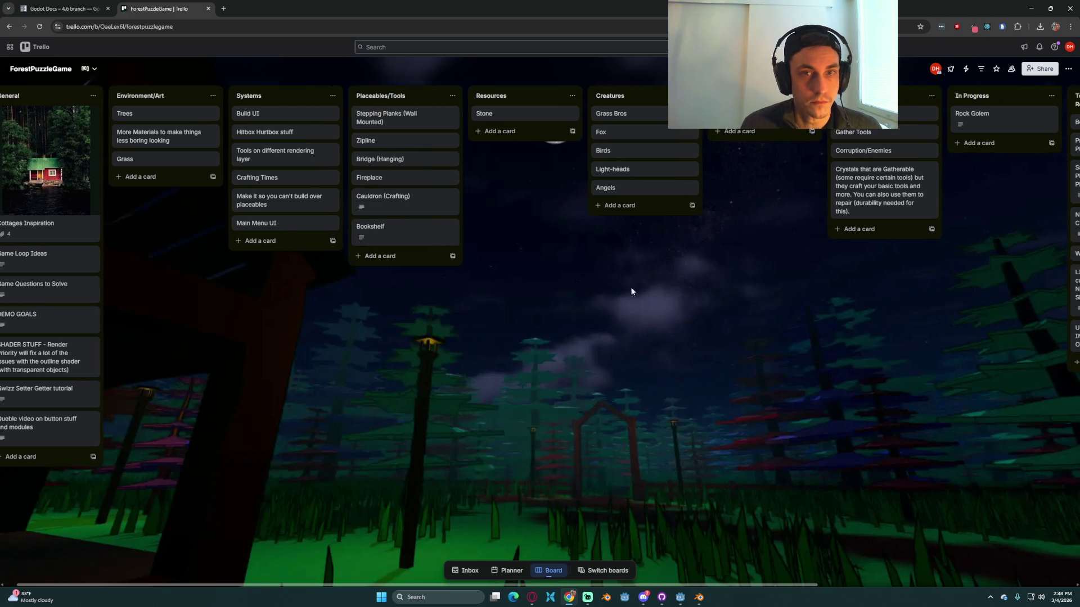
pyautogui.hscroll(1, 584, 291)
# Step: Add an 'Add Flicker to Meteor and Explosion make Better' card to In Progress, then return to Godot
pyautogui.click(894, 143)
pyautogui.write('Add Flicker to Meteor and Explo')
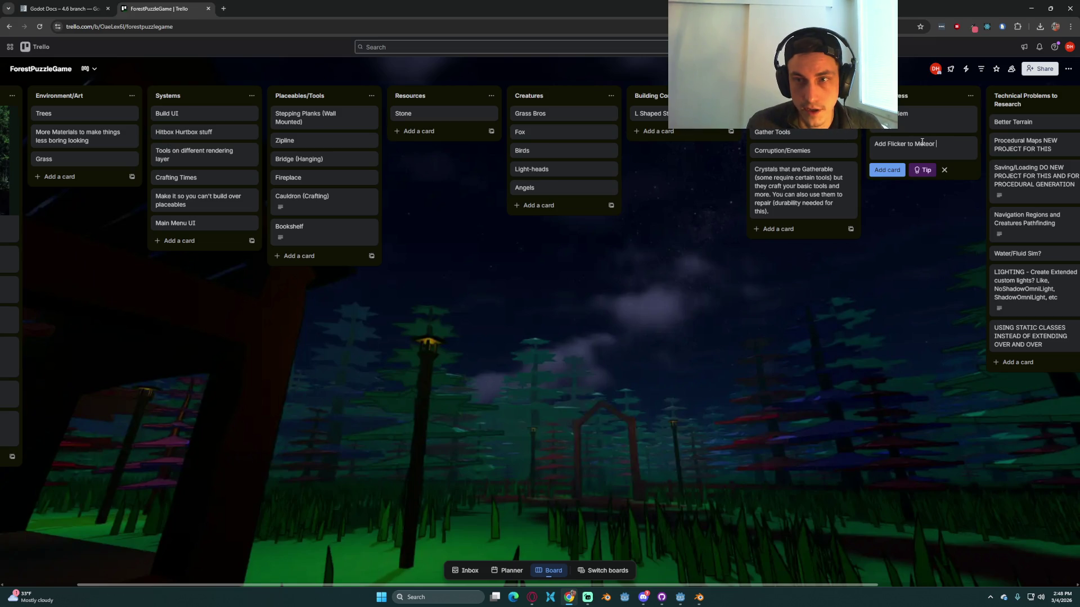
pyautogui.write('sion make Better')
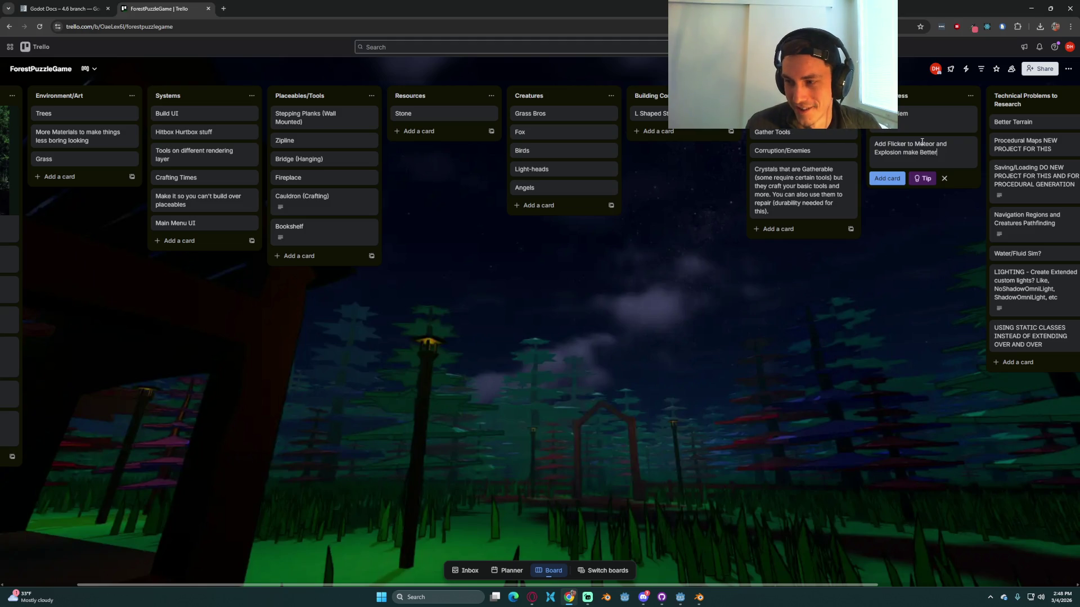
pyautogui.press('Return')
pyautogui.click(834, 365)
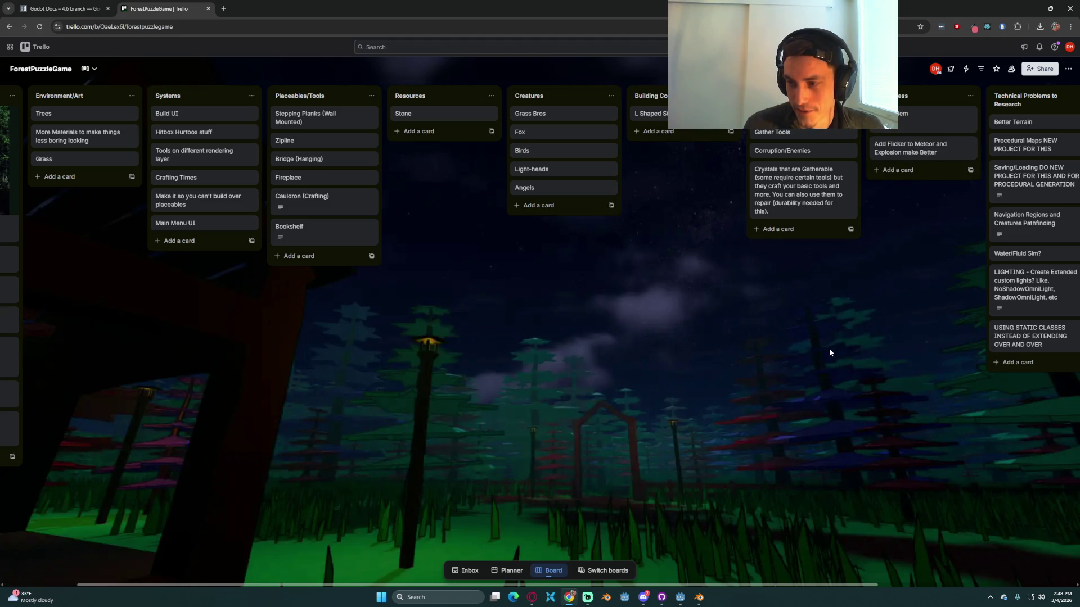
pyautogui.click(679, 597)
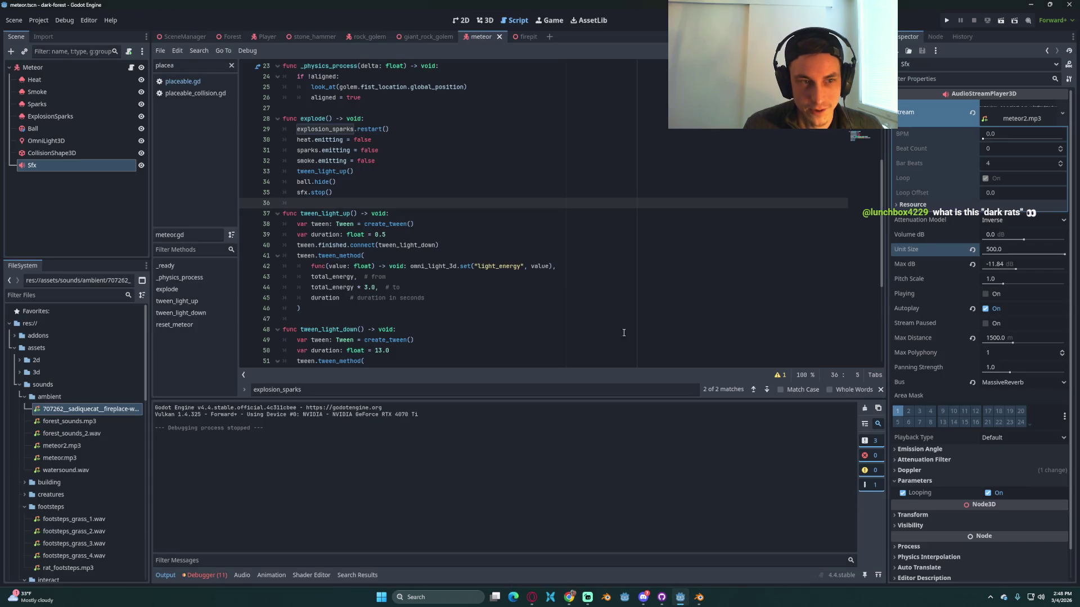
# Step: Launch the game, load the saved game and equip the spear from slot 2
pyautogui.click(490, 211)
pyautogui.click(442, 150)
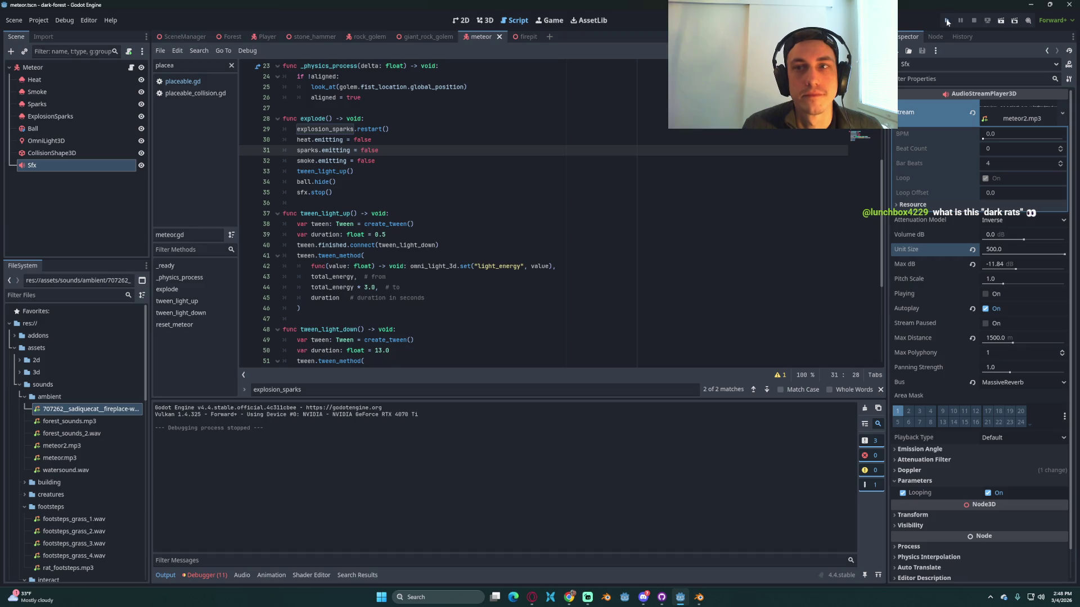
pyautogui.press('F5')
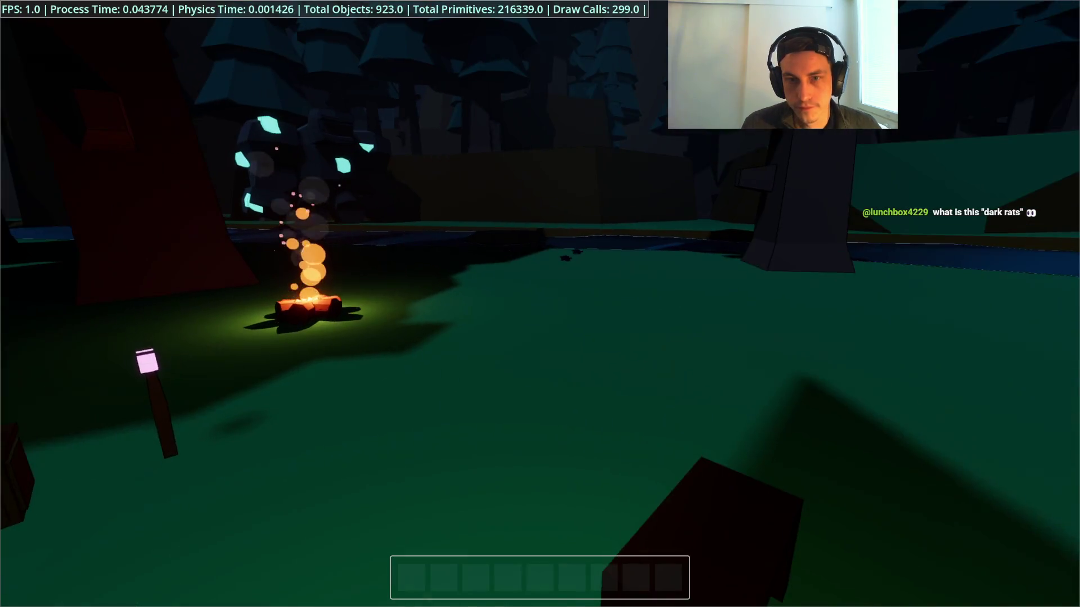
pyautogui.press('Escape')
pyautogui.click(525, 304)
pyautogui.press('2')
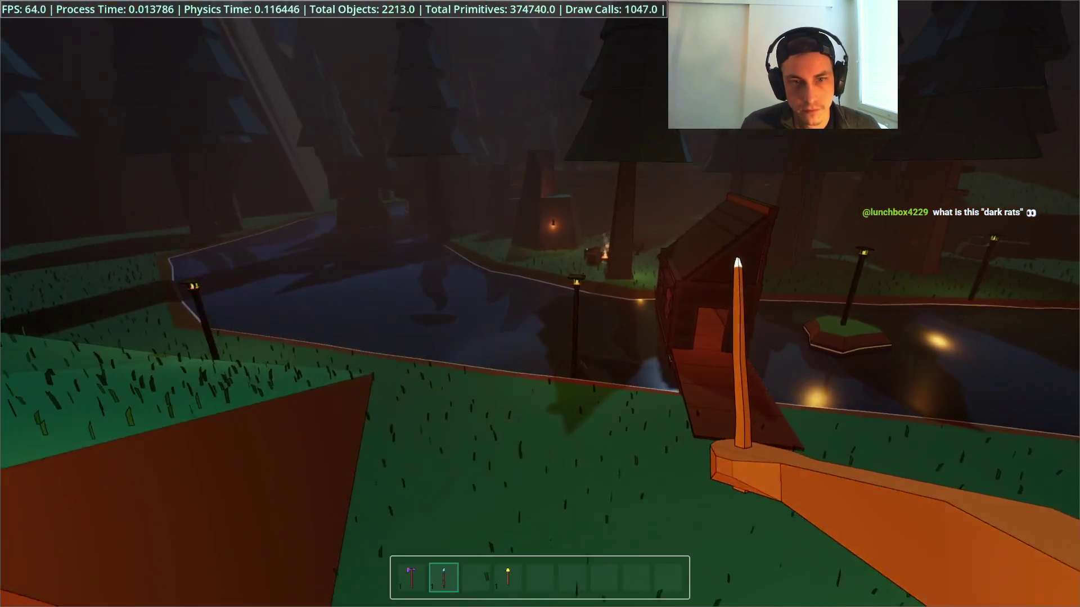
# Step: Walk up the grassy slope toward the treehouse, watch the night sky, then stop the game
pyautogui.press('w')
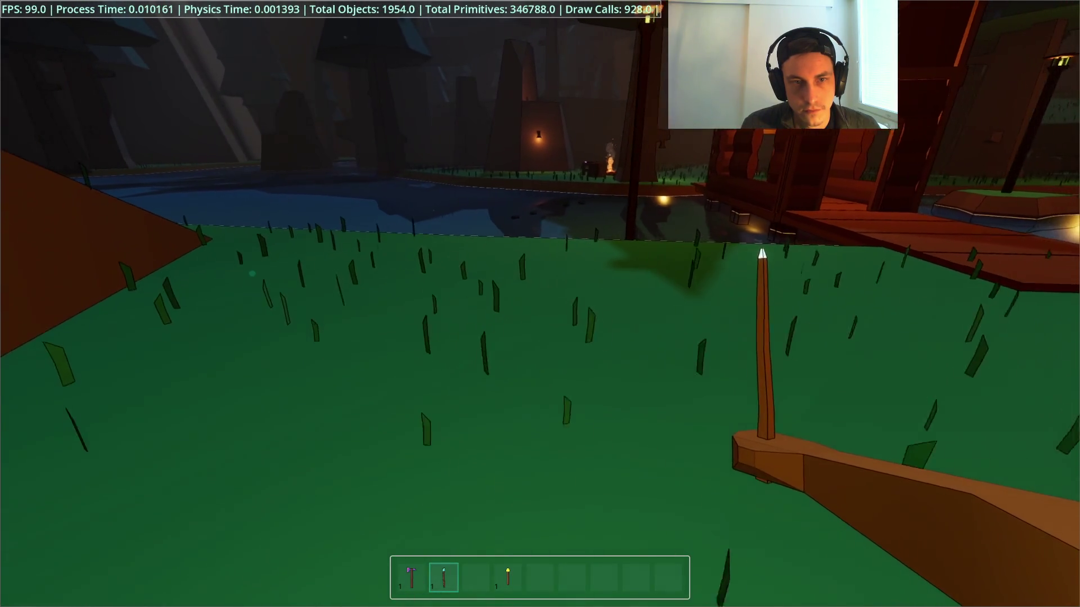
pyautogui.moveTo(540, 304)
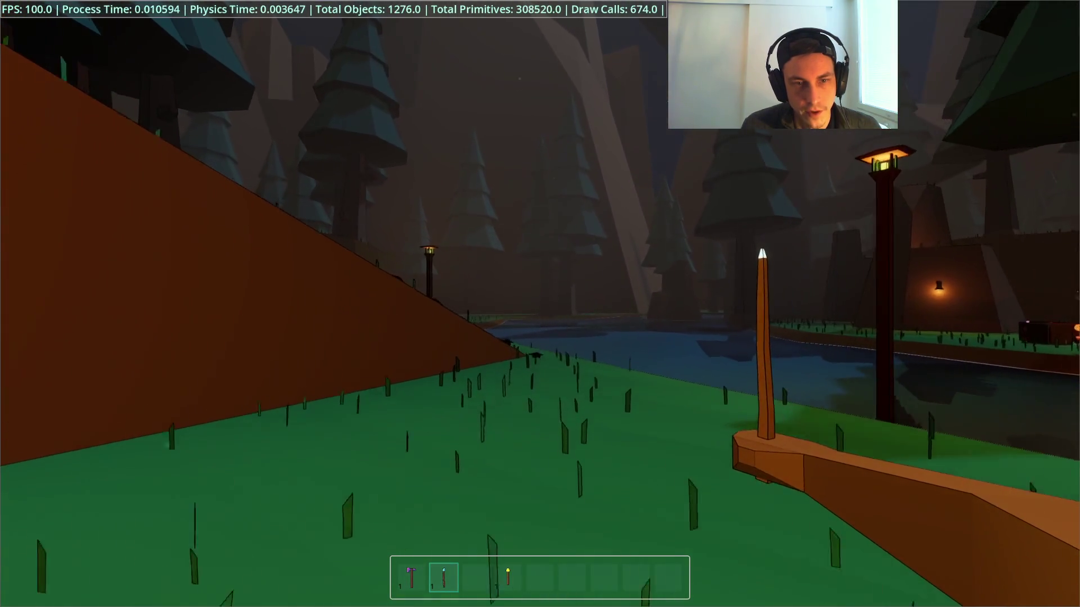
pyautogui.press('w')
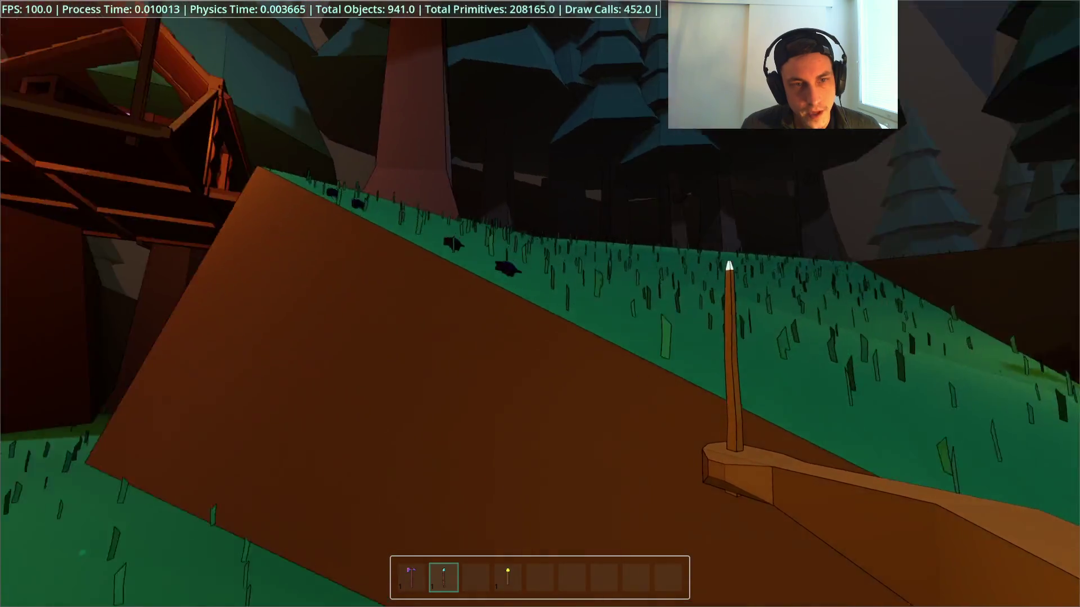
pyautogui.press('w')
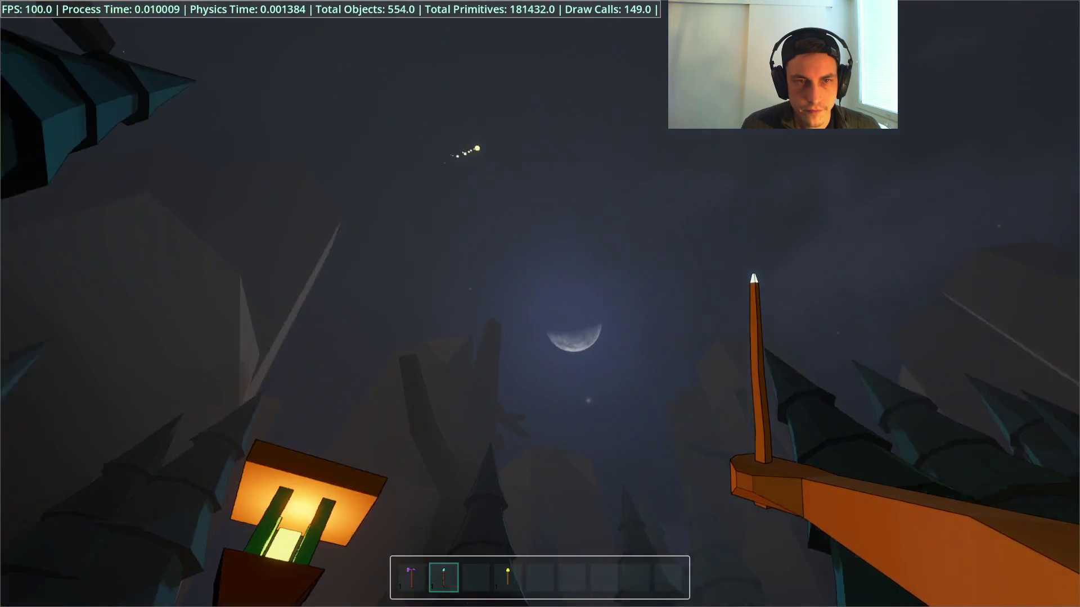
pyautogui.press('F8')
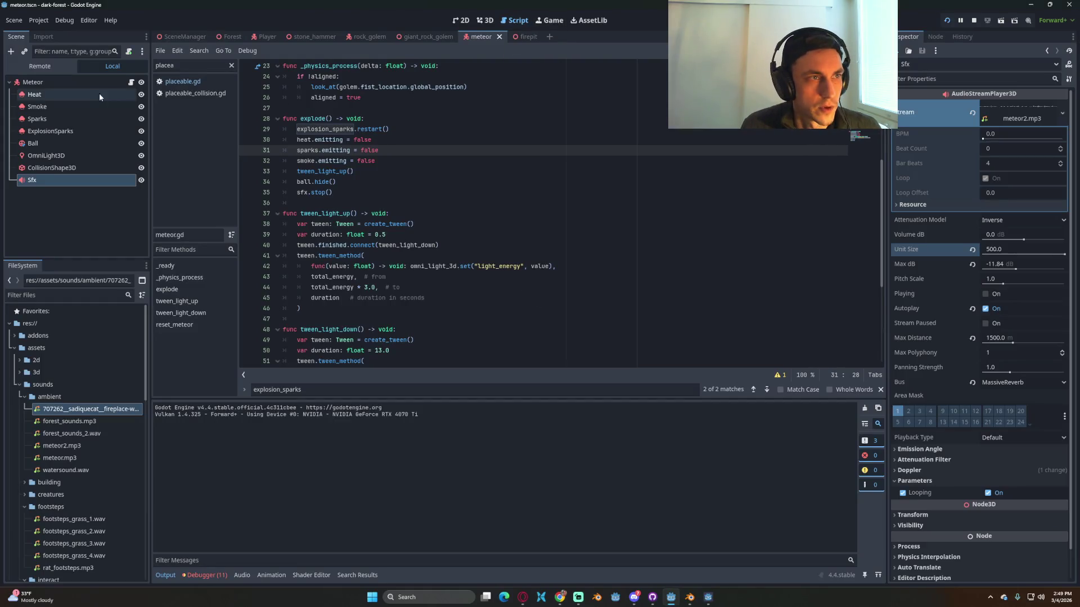
# Step: Select the meteor's OmniLight3D, adjust its volumetric fog energy and test-run the game twice
pyautogui.click(57, 83)
pyautogui.click(46, 179)
pyautogui.click(53, 157)
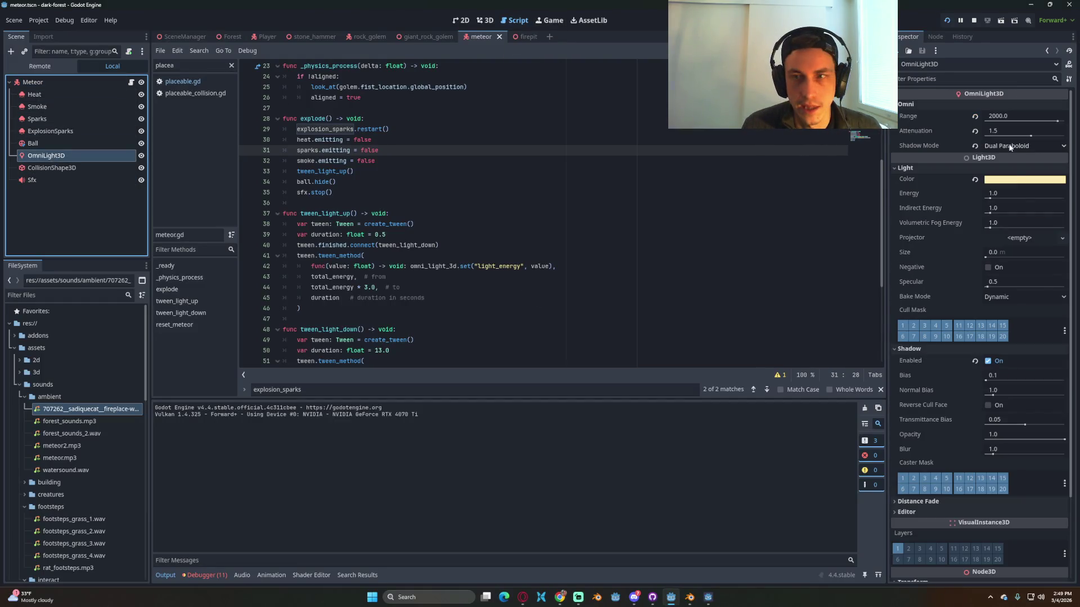
pyautogui.click(1006, 222)
pyautogui.press('F5')
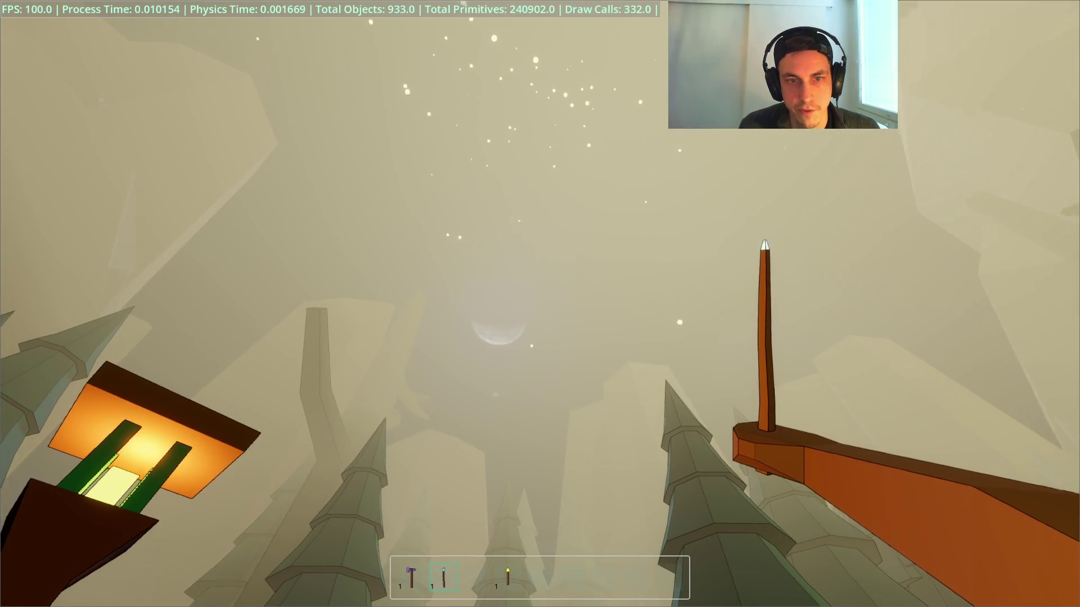
pyautogui.press('F8')
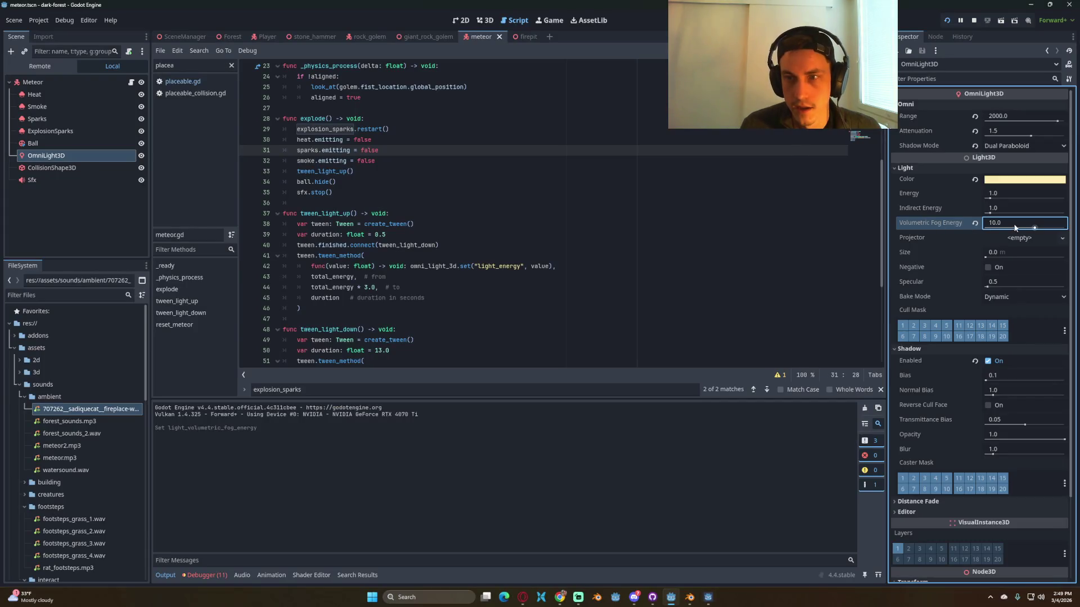
pyautogui.press('F5')
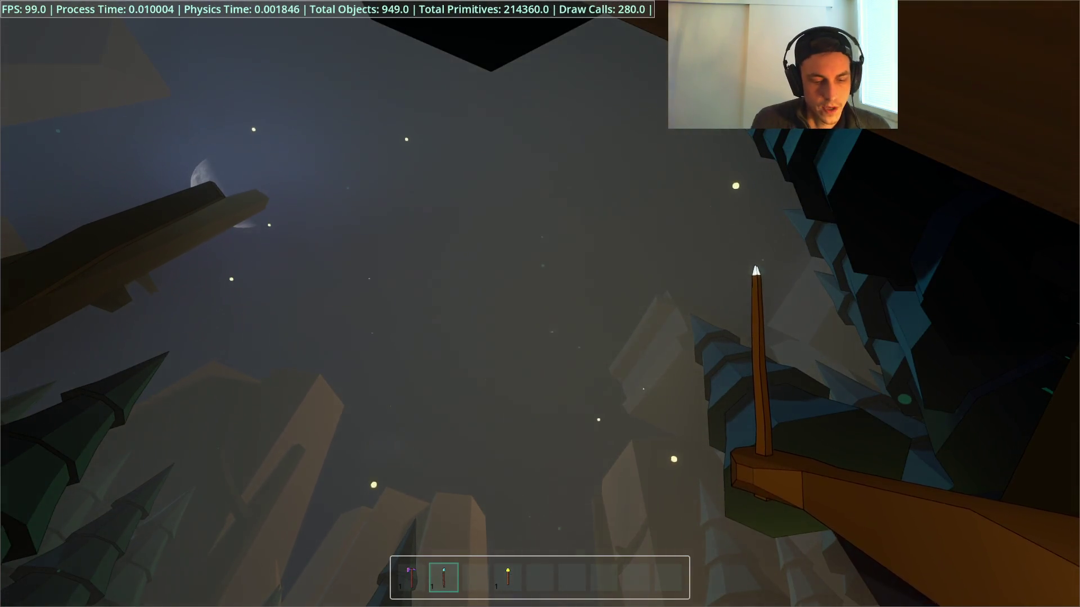
pyautogui.press('F8')
# Step: Set the volumetric fog energy to 1.8, save the meteor scene, and open the Forest scene
pyautogui.click(1019, 224)
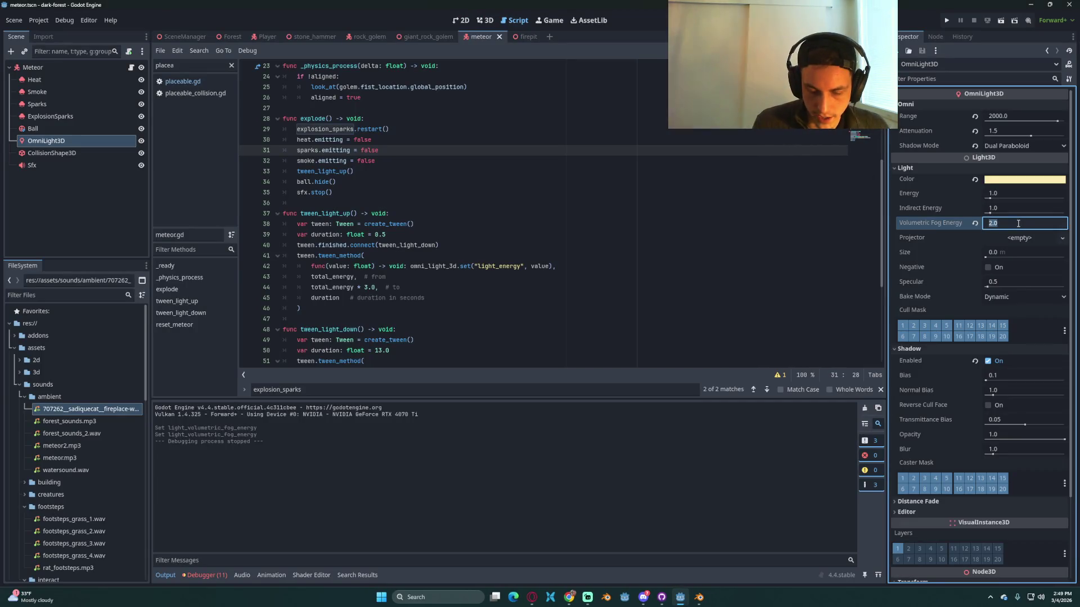
pyautogui.write('1.8')
pyautogui.press('Return')
pyautogui.hotkey('ctrl', 's')
pyautogui.click(307, 309)
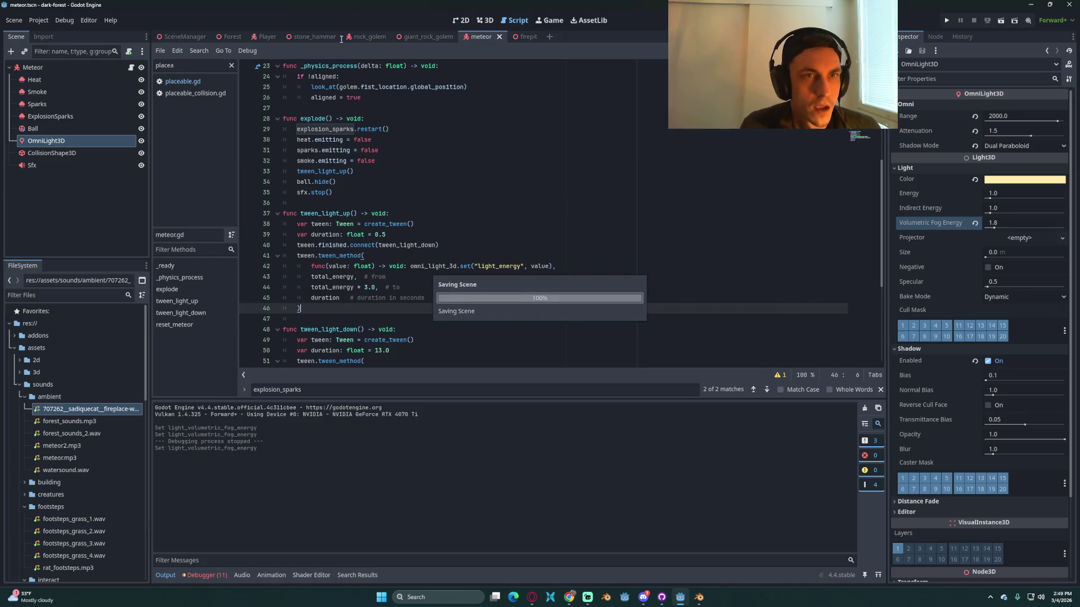
pyautogui.click(217, 38)
pyautogui.scroll(-1, 22, 238)
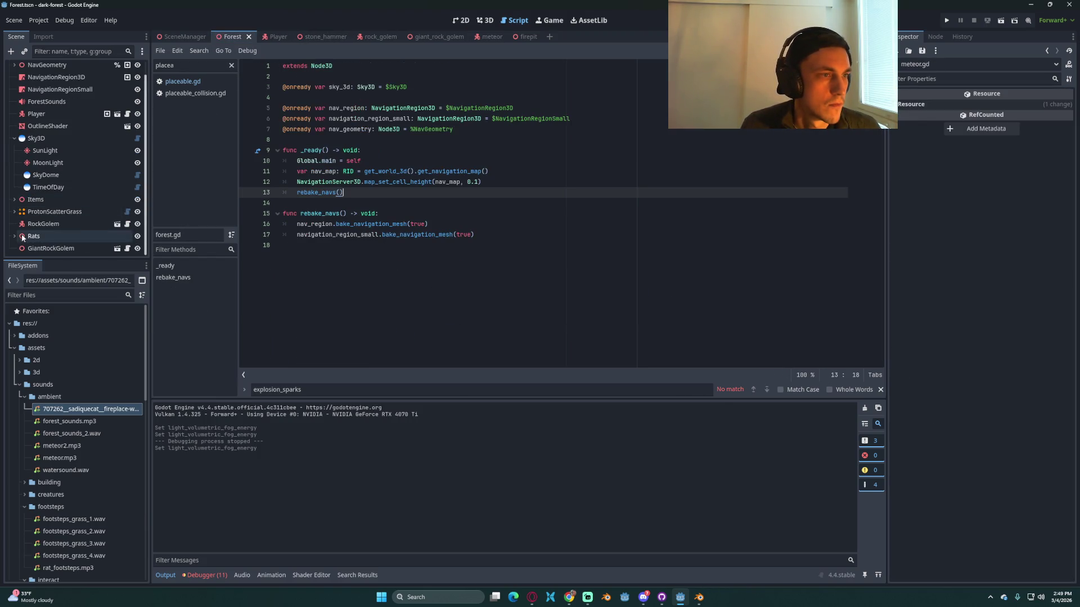
# Step: Duplicate DarkRat through DarkRat4 and shift the copies along the X axis
pyautogui.scroll(-4, 57, 225)
pyautogui.click(57, 201)
pyautogui.keyDown('shift'); pyautogui.click(65, 236); pyautogui.keyUp('shift')
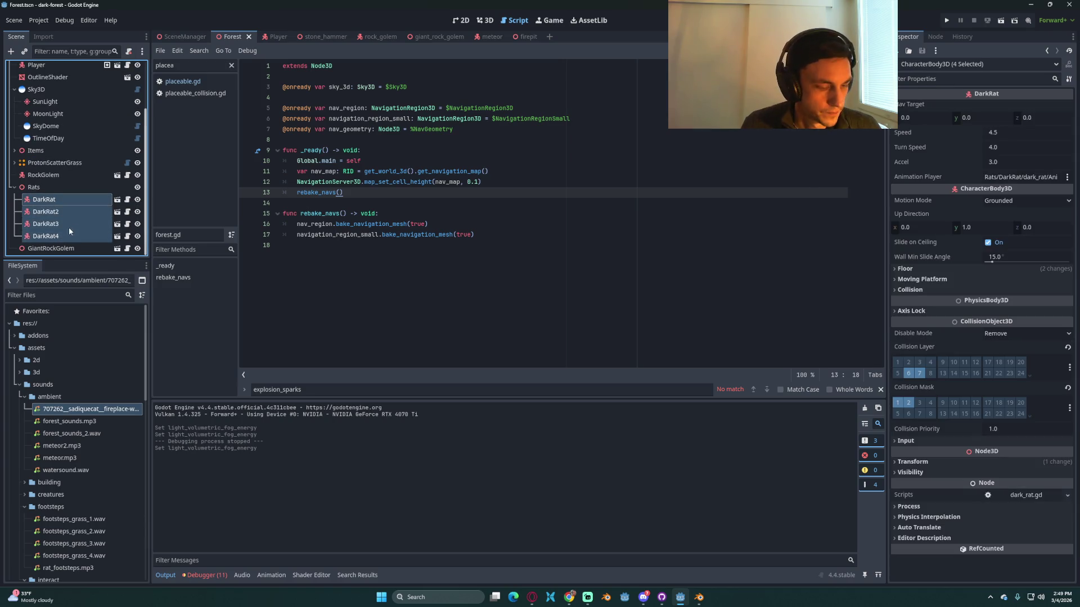
pyautogui.hotkey('ctrl', 'd')
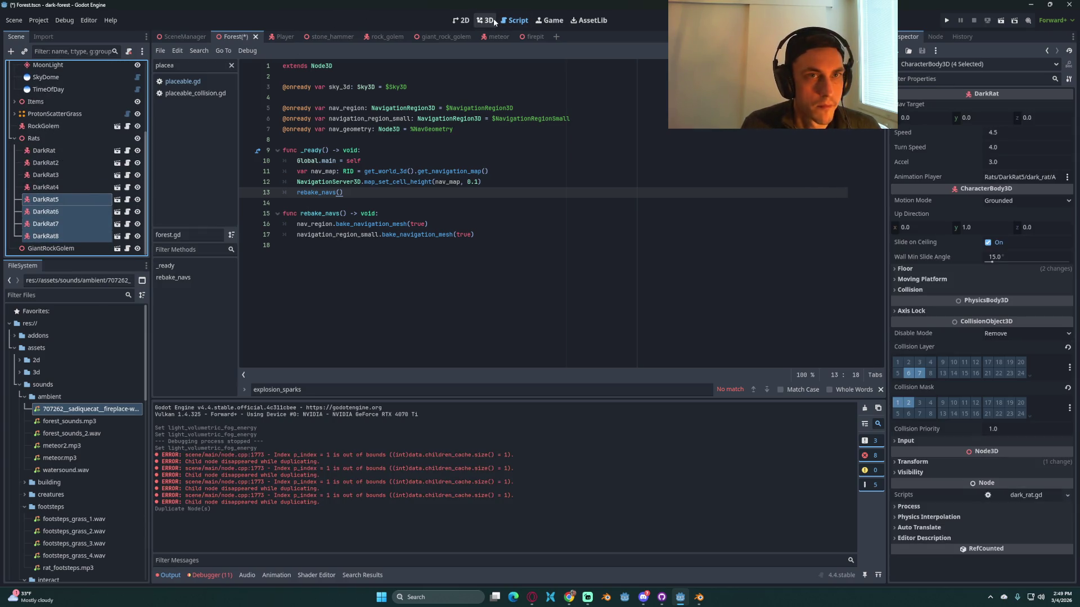
pyautogui.click(487, 20)
pyautogui.scroll(5, 684, 302)
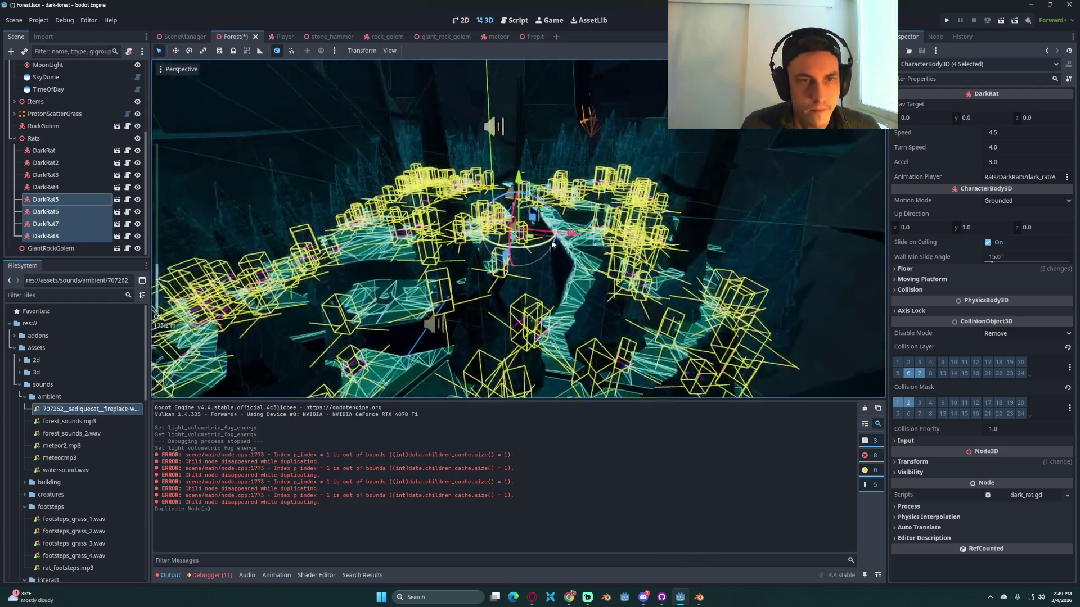
pyautogui.scroll(10, 549, 246)
pyautogui.moveTo(568, 239); pyautogui.dragTo(501, 228)
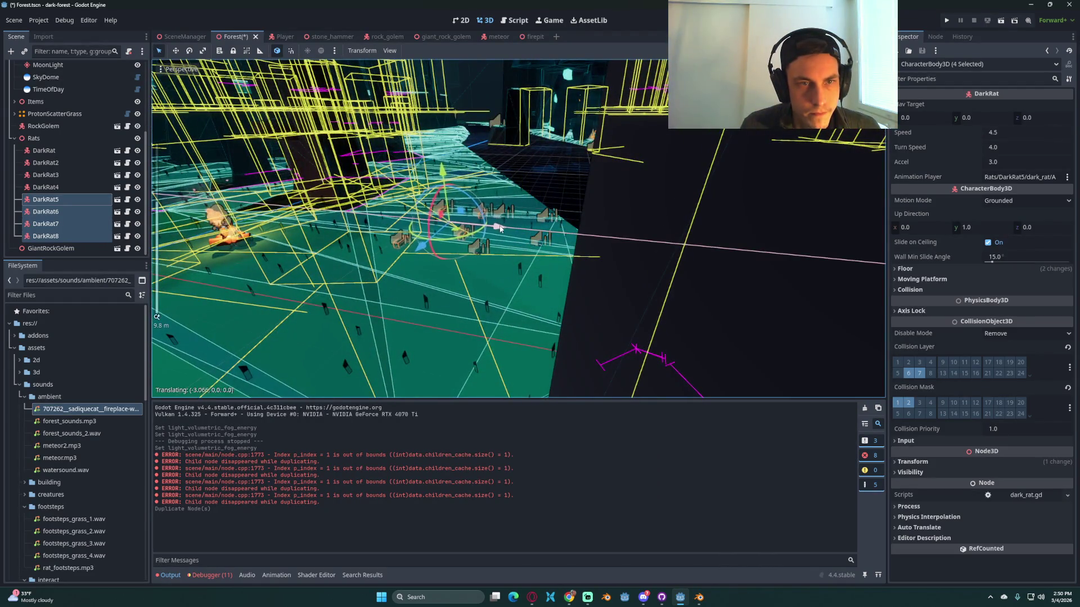
# Step: Duplicate the rats again, move the copies nearby, save the Forest scene and run the game
pyautogui.hotkey('ctrl', 'd')
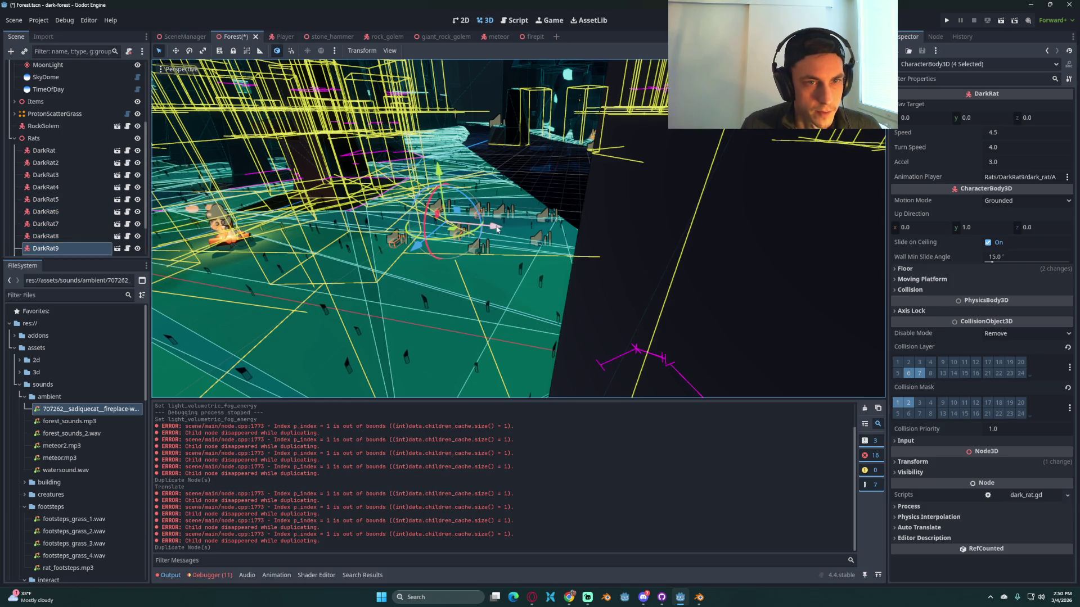
pyautogui.moveTo(415, 253); pyautogui.dragTo(461, 214)
pyautogui.hotkey('ctrl', 's')
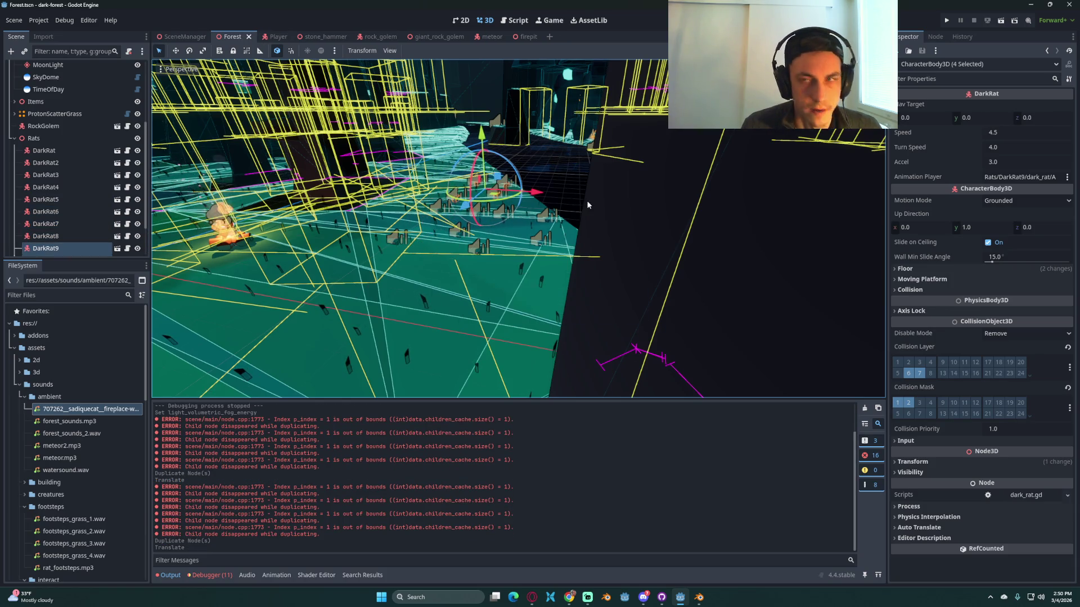
pyautogui.click(951, 25)
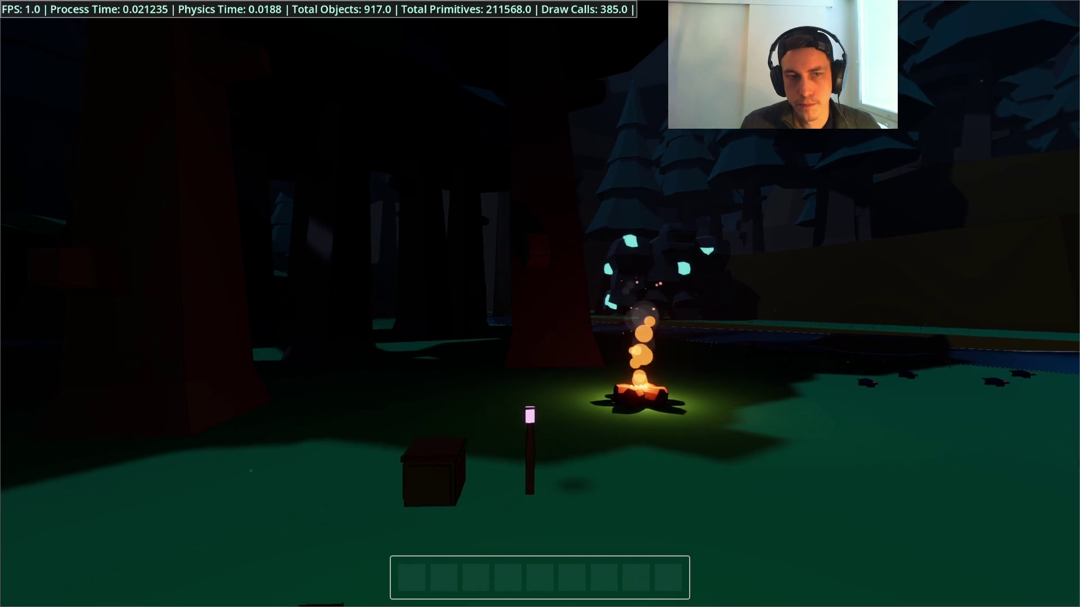
# Step: Load the saved game, equip slot 2 and look at the rats, then stop and open the meteor scene
pyautogui.press('Escape')
pyautogui.click(540, 292)
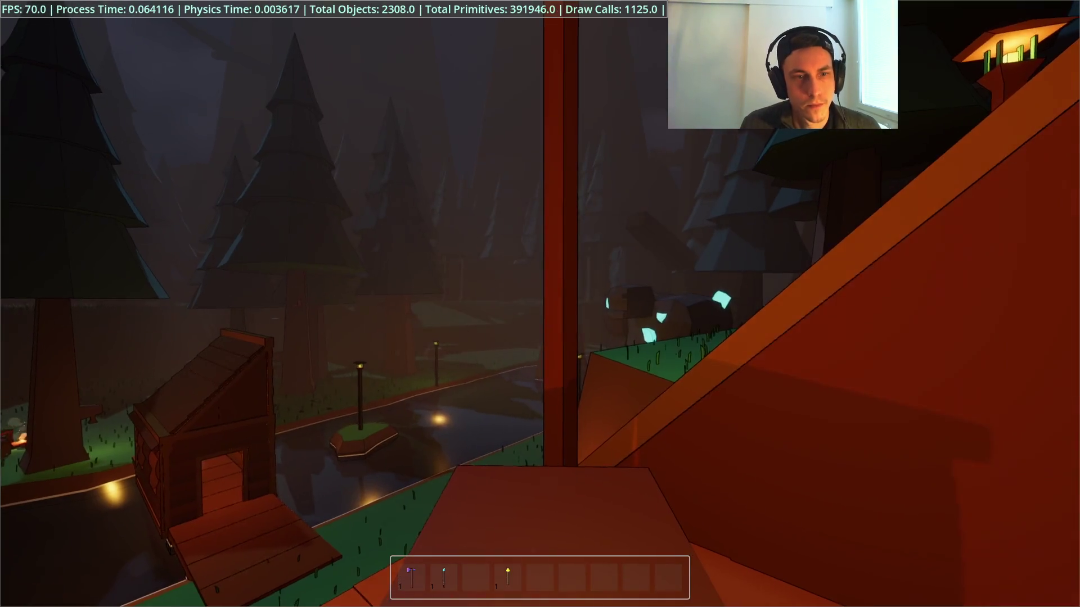
pyautogui.press('2')
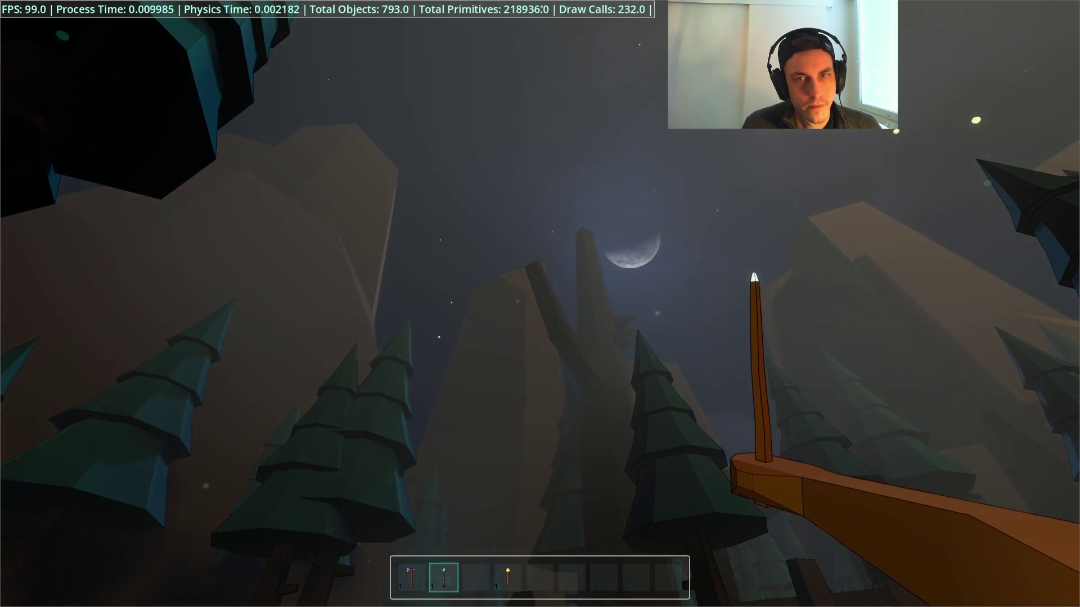
pyautogui.press('F8')
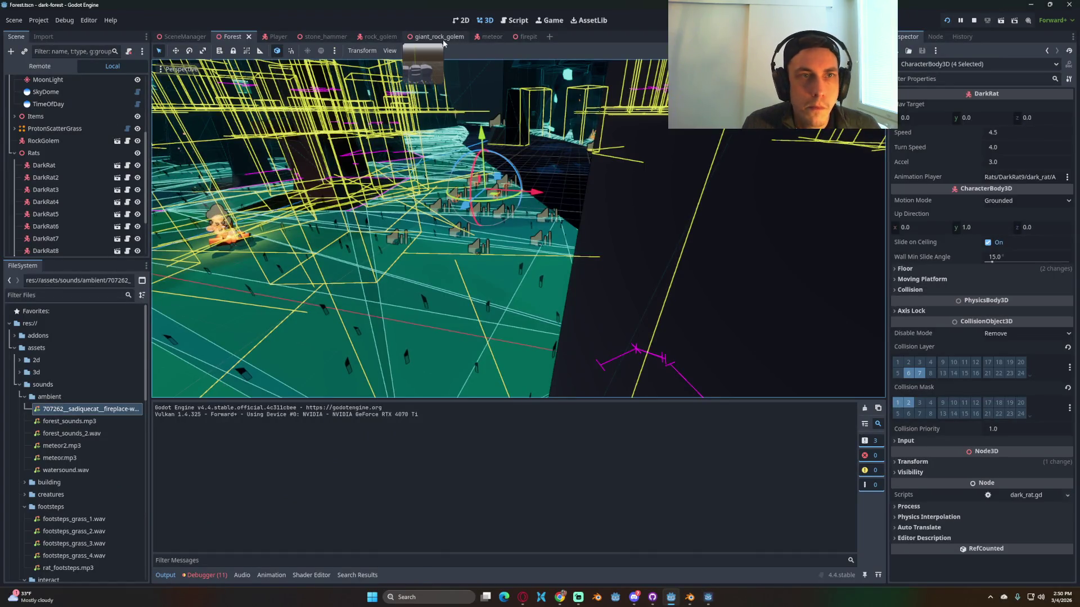
pyautogui.click(482, 37)
# Step: Set the ExplosionSparks particles' Fixed FPS to 60
pyautogui.click(42, 132)
pyautogui.scroll(3, 951, 248)
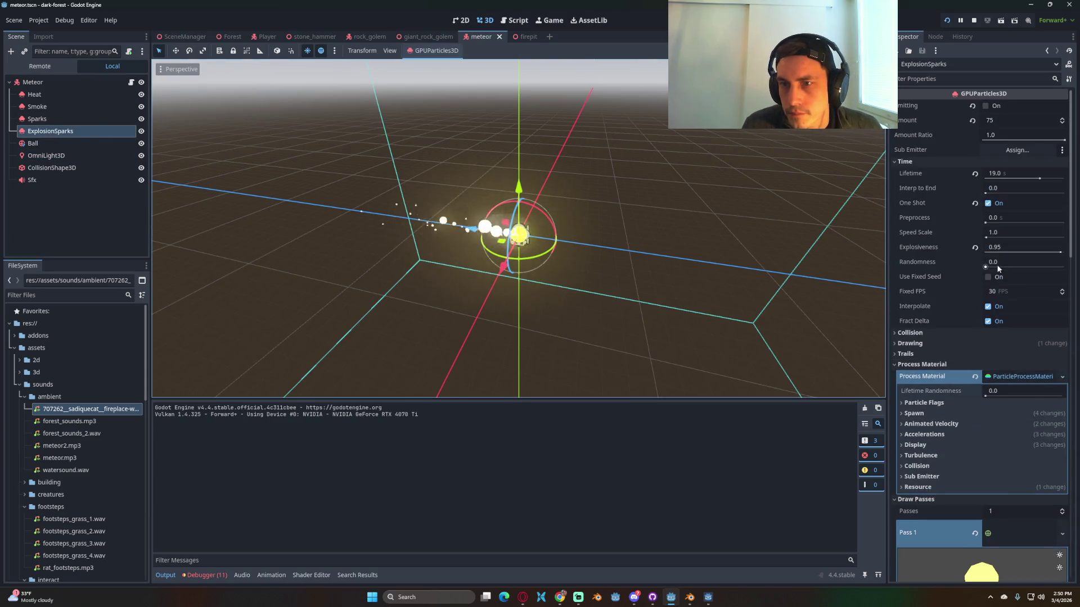
pyautogui.click(1001, 292)
pyautogui.write('60')
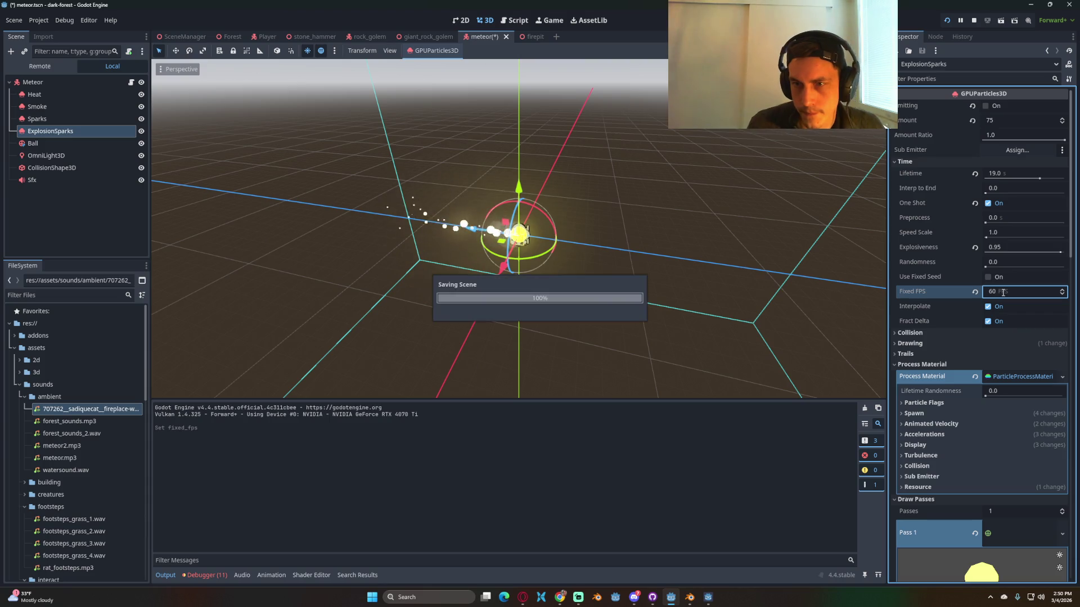
# Step: Run the game, craft a Light Crystal and hold it from slot 3
pyautogui.press('F5')
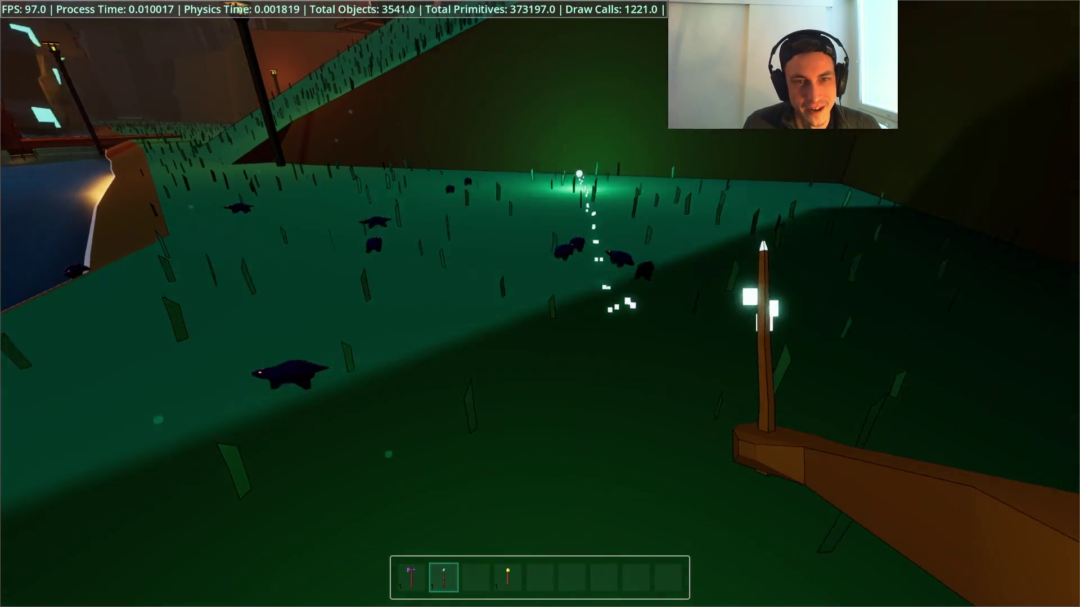
pyautogui.press('e')
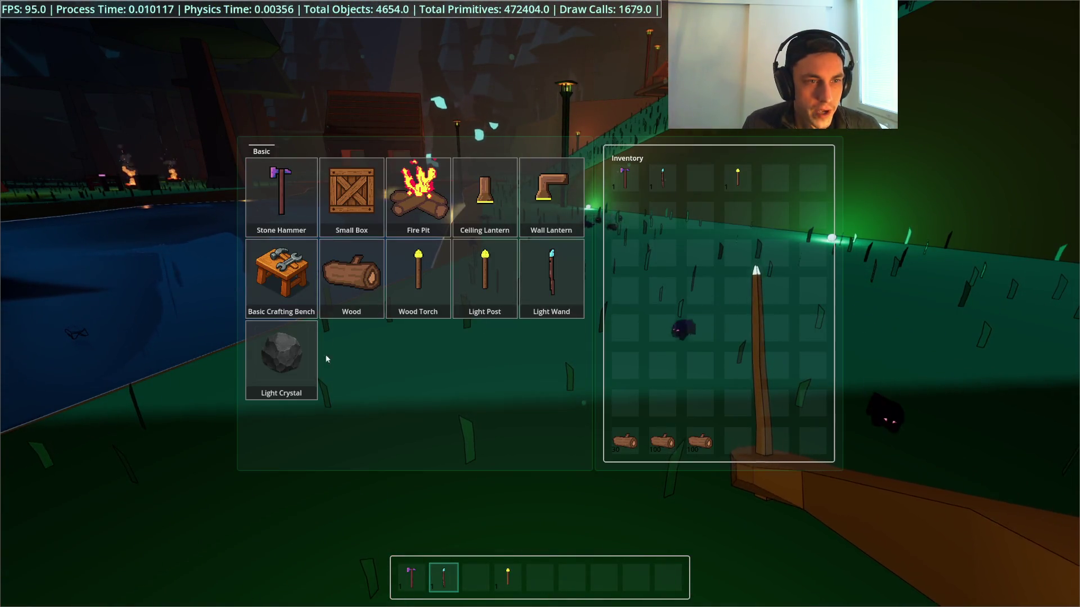
pyautogui.click(301, 397)
pyautogui.press('e')
pyautogui.press('3')
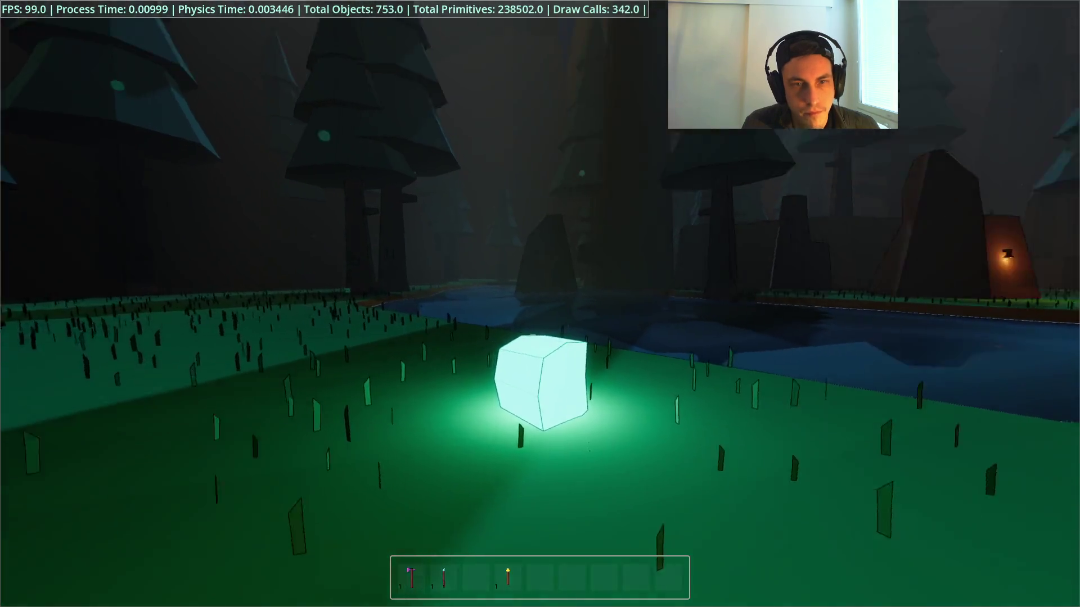
# Step: Swing the stick twice to watch the sparks, then stop the game and save the meteor scene
pyautogui.press('2')
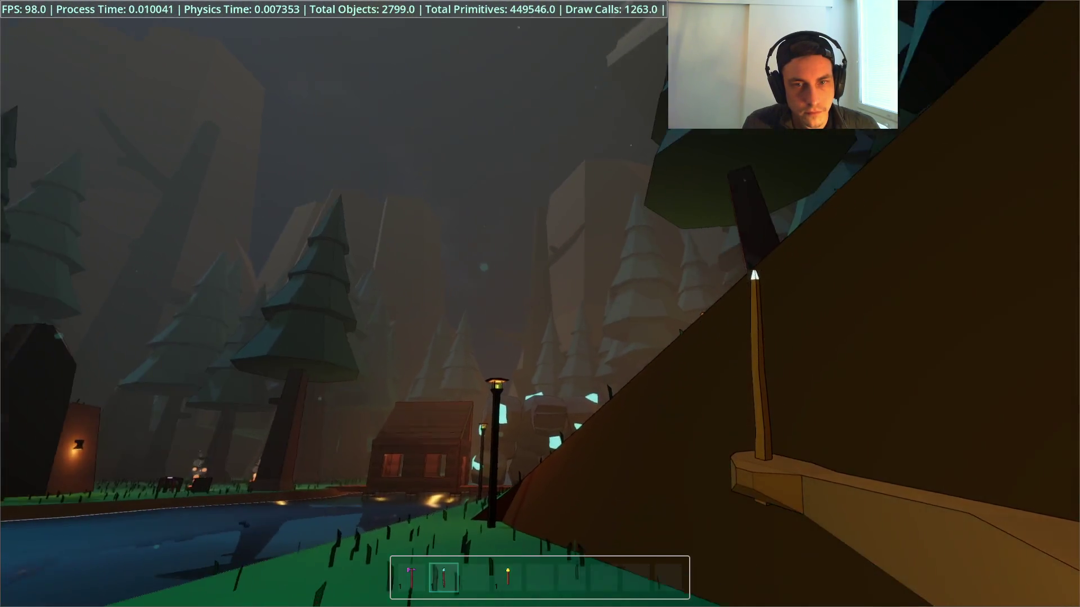
pyautogui.click(540, 303)
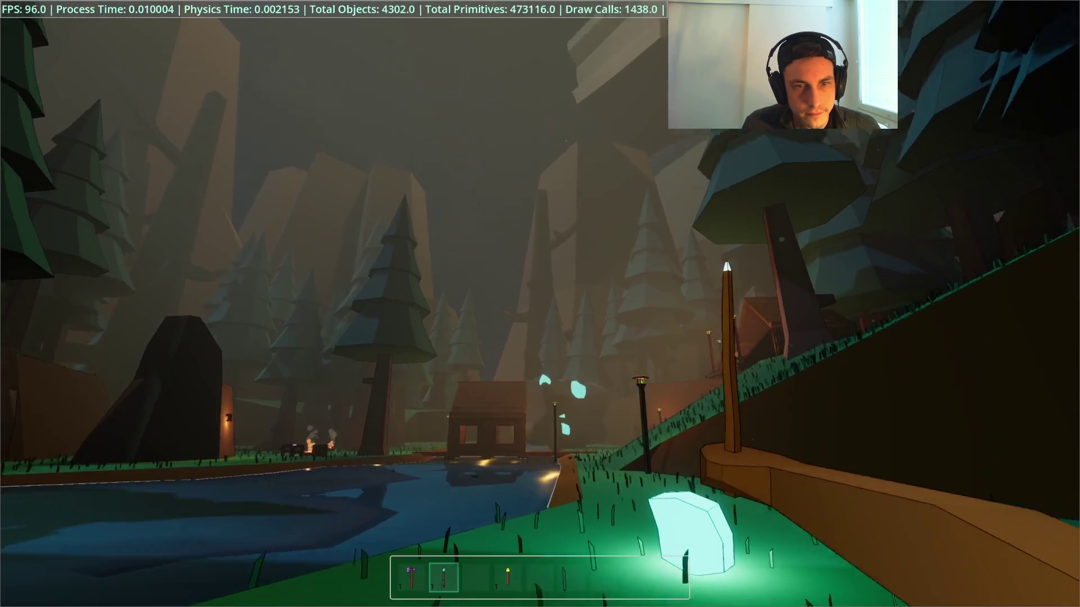
pyautogui.click(540, 304)
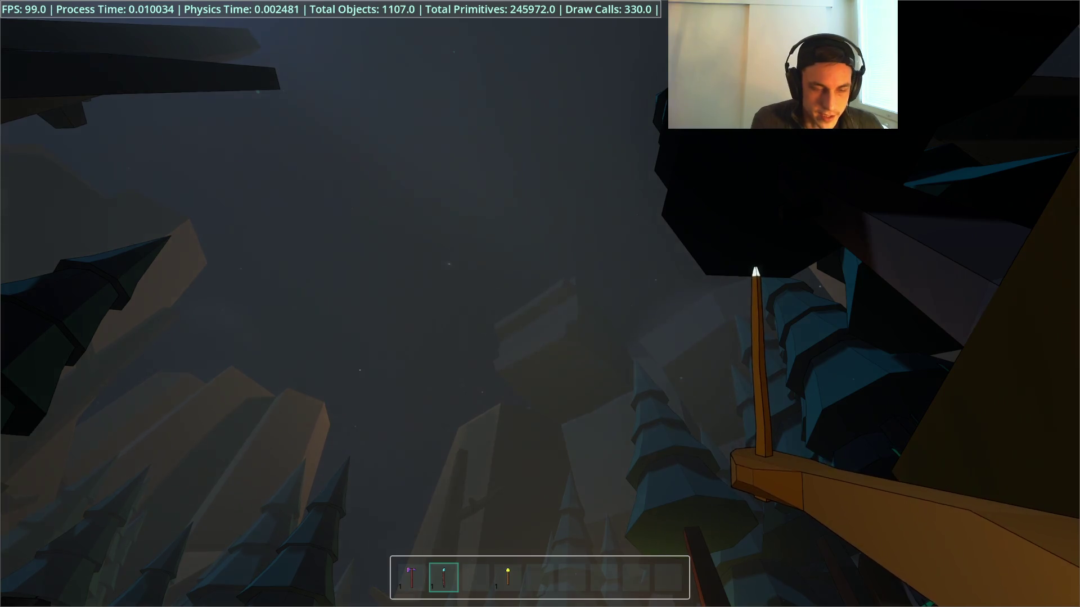
pyautogui.press('F8')
pyautogui.hotkey('ctrl', 's')
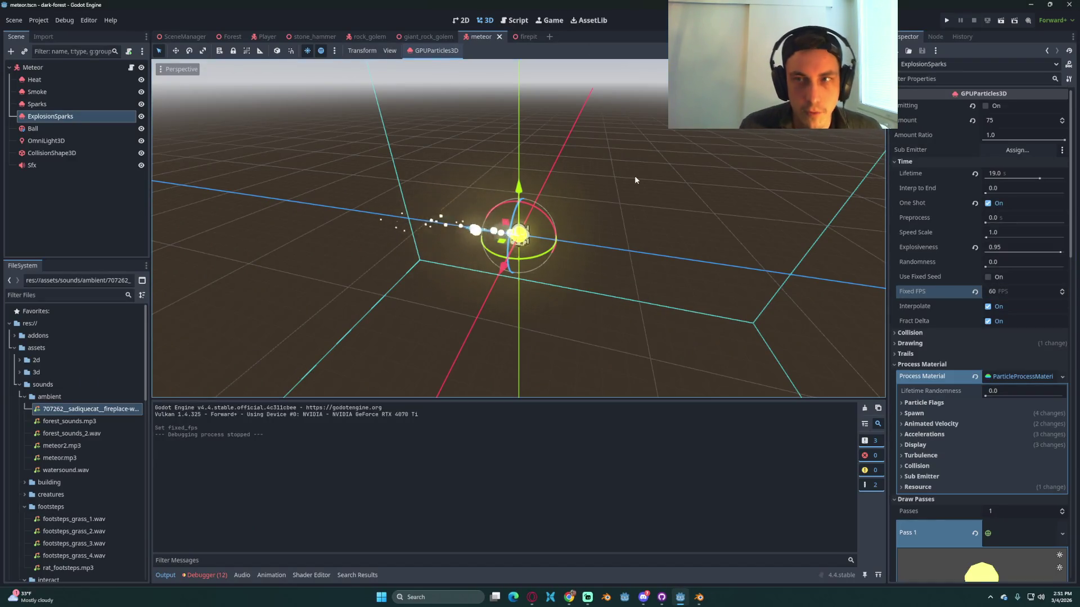
pyautogui.click(112, 67)
# Step: Set the meteor Sfx node's Unit Size to 350 and save the scene
pyautogui.click(51, 116)
pyautogui.click(32, 165)
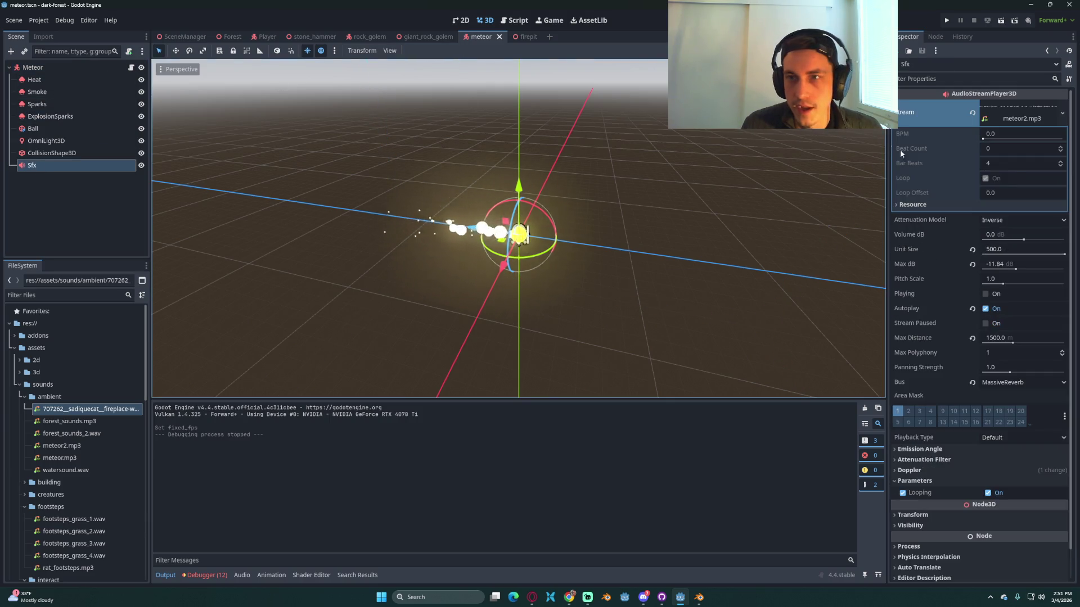
pyautogui.click(1006, 249)
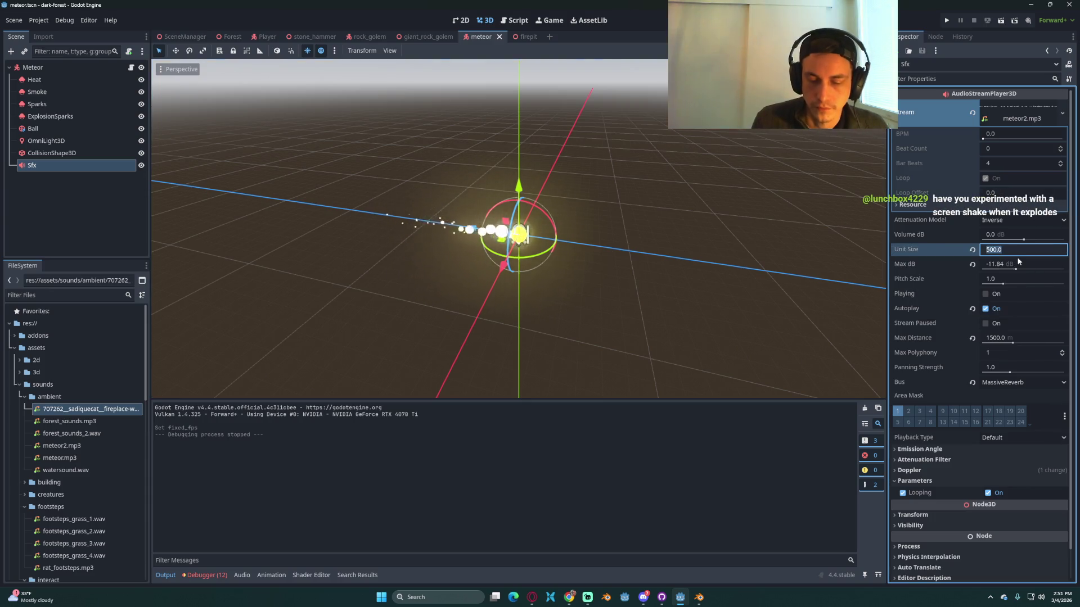
pyautogui.write('350')
pyautogui.hotkey('ctrl', 's')
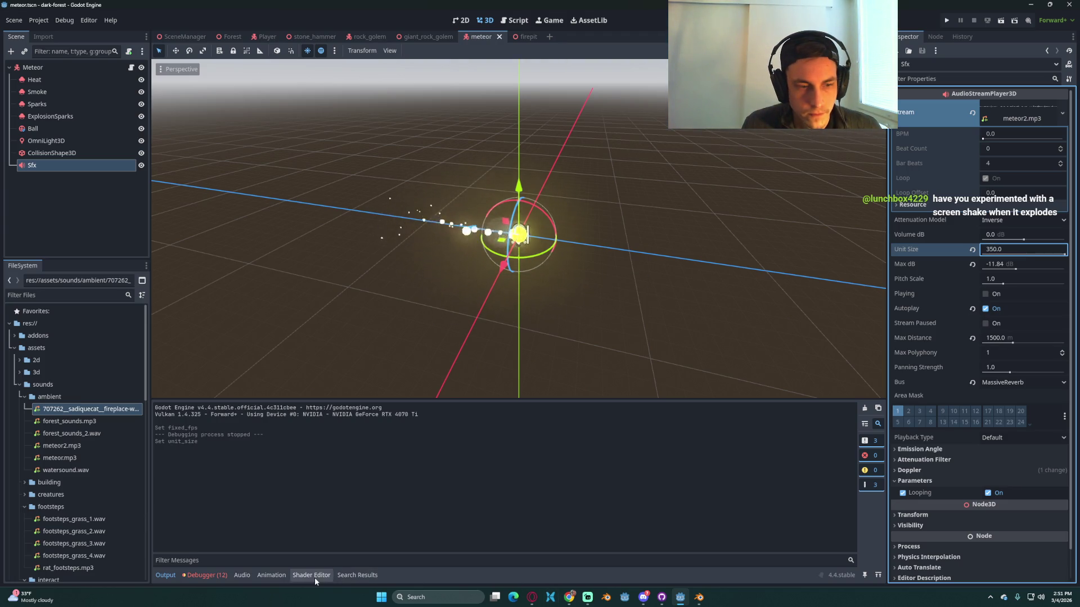
# Step: Tick Playing on Sfx and show the MassiveReverb bus's Reverb effect settings
pyautogui.click(986, 294)
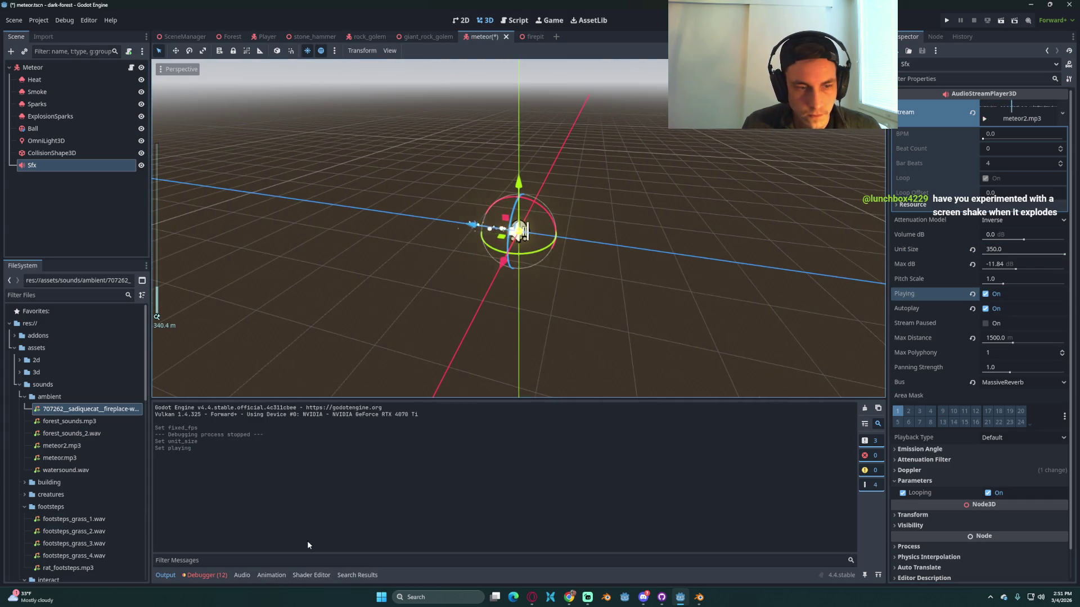
pyautogui.click(241, 575)
pyautogui.click(363, 536)
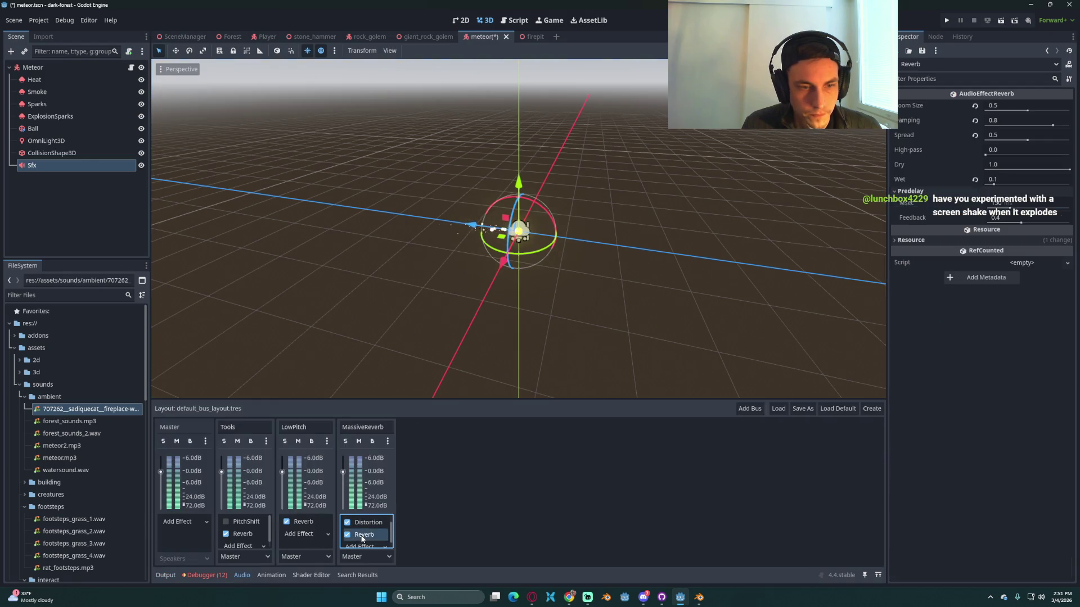
# Step: Set the MassiveReverb reverb to damping 0.5, wet 0.3 and spread 1.0, saving each change
pyautogui.click(1018, 107)
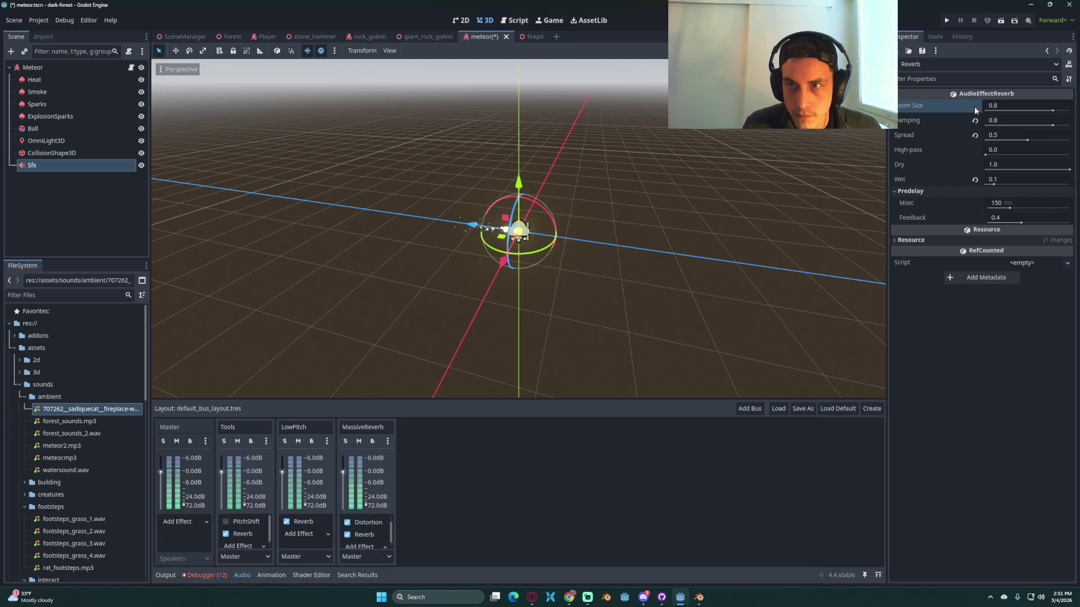
pyautogui.click(1022, 181)
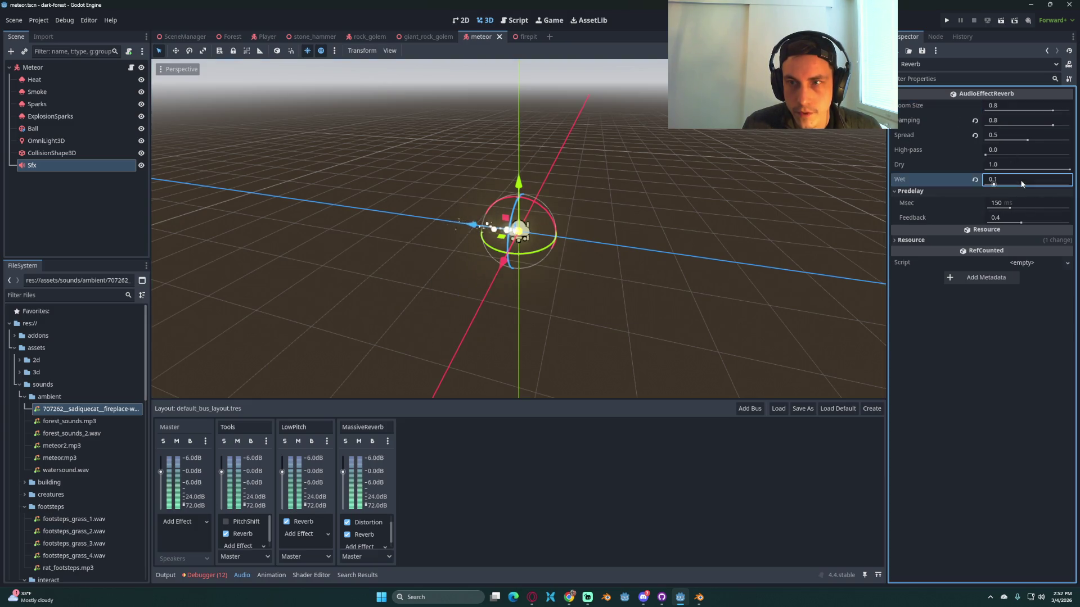
pyautogui.write('0.3')
pyautogui.hotkey('ctrl', 's')
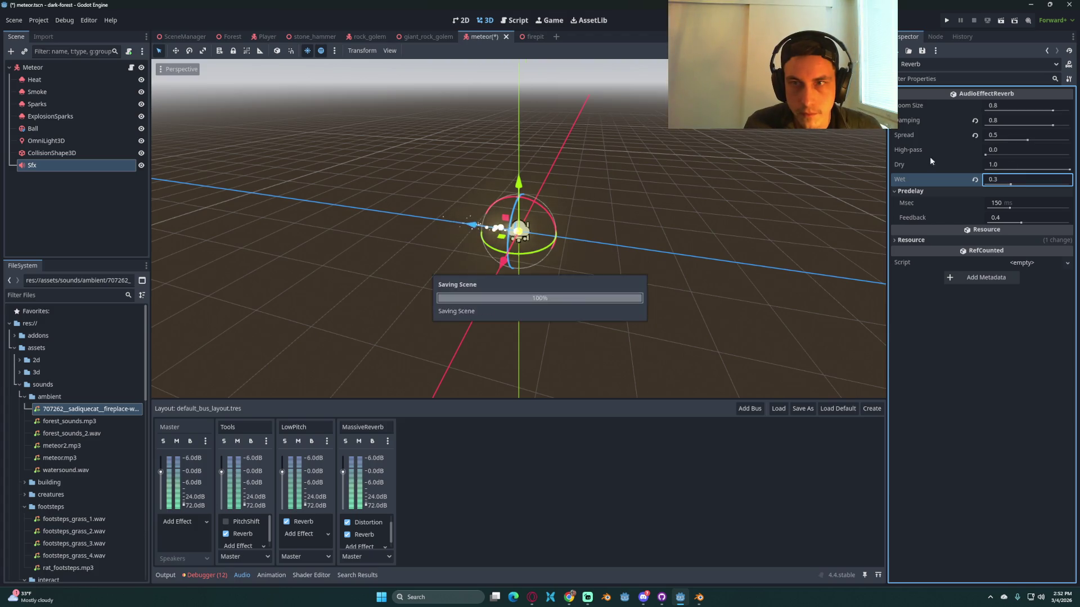
pyautogui.click(1032, 108)
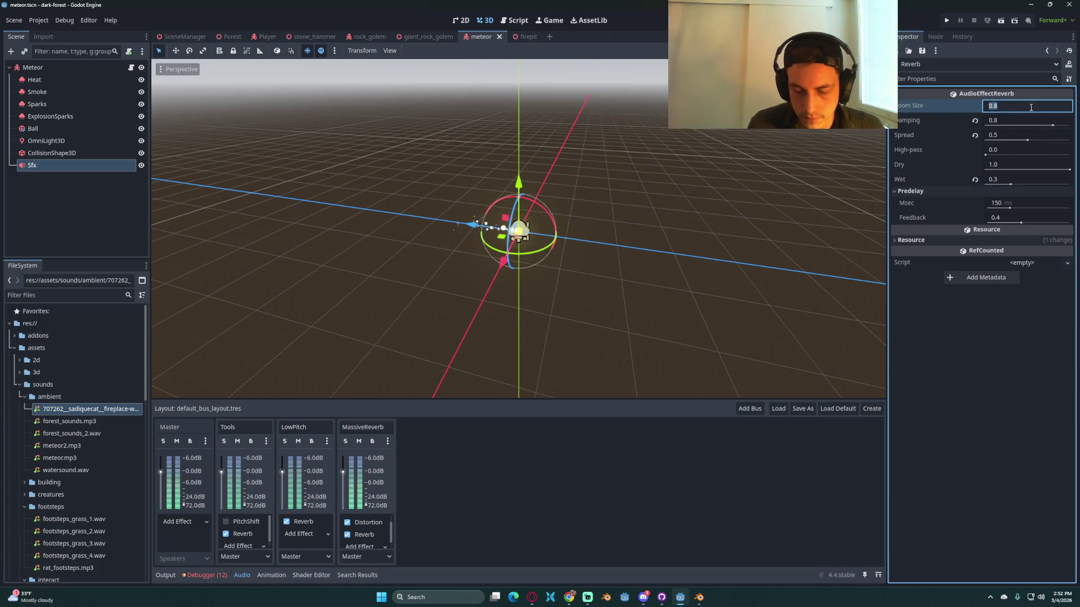
pyautogui.write('0.5')
pyautogui.hotkey('ctrl', 's')
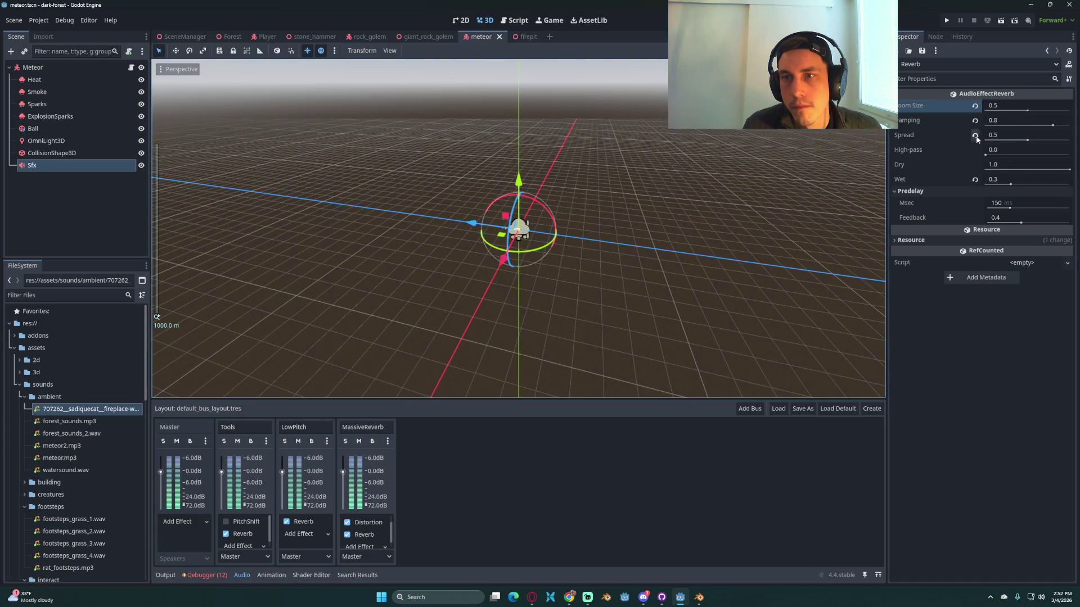
pyautogui.click(975, 135)
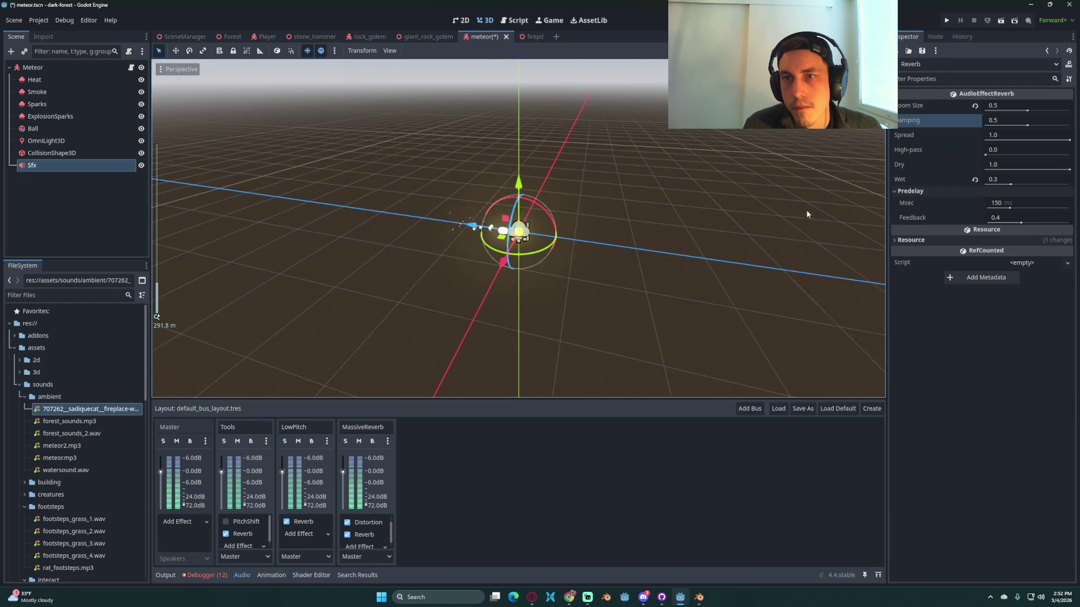
pyautogui.hotkey('ctrl', 's')
# Step: Run the game to hear the reverb, stop it, and reselect the meteor's Sfx node
pyautogui.scroll(10, 756, 206)
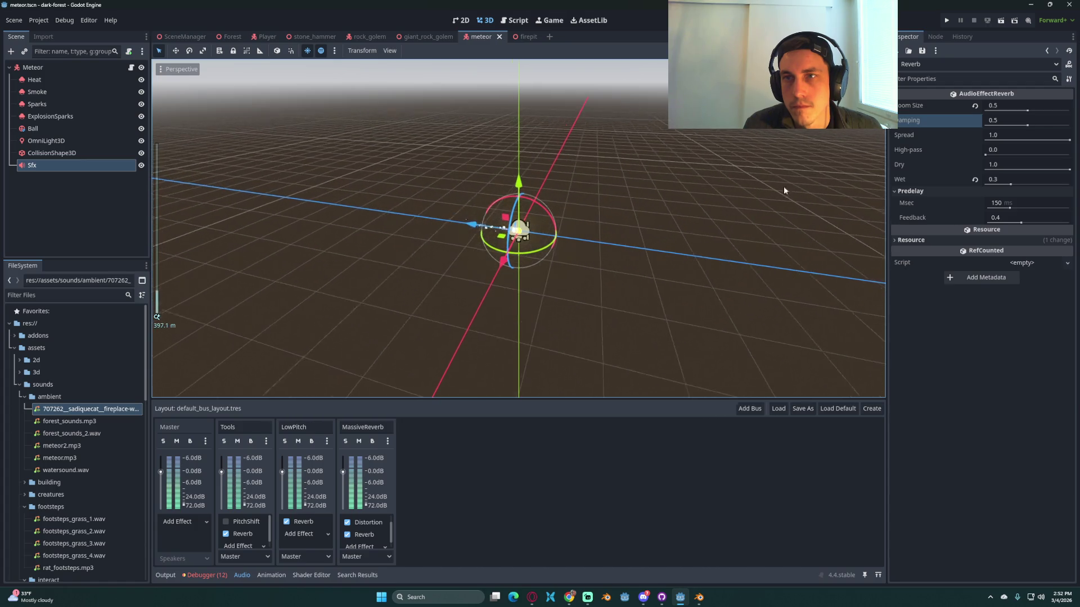
pyautogui.click(946, 20)
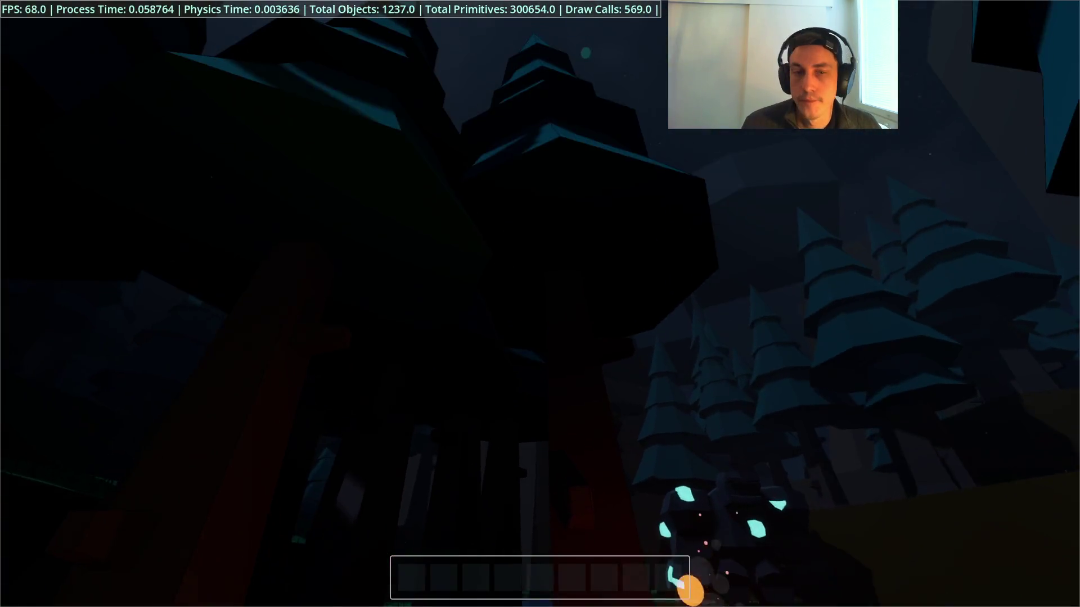
pyautogui.press('2')
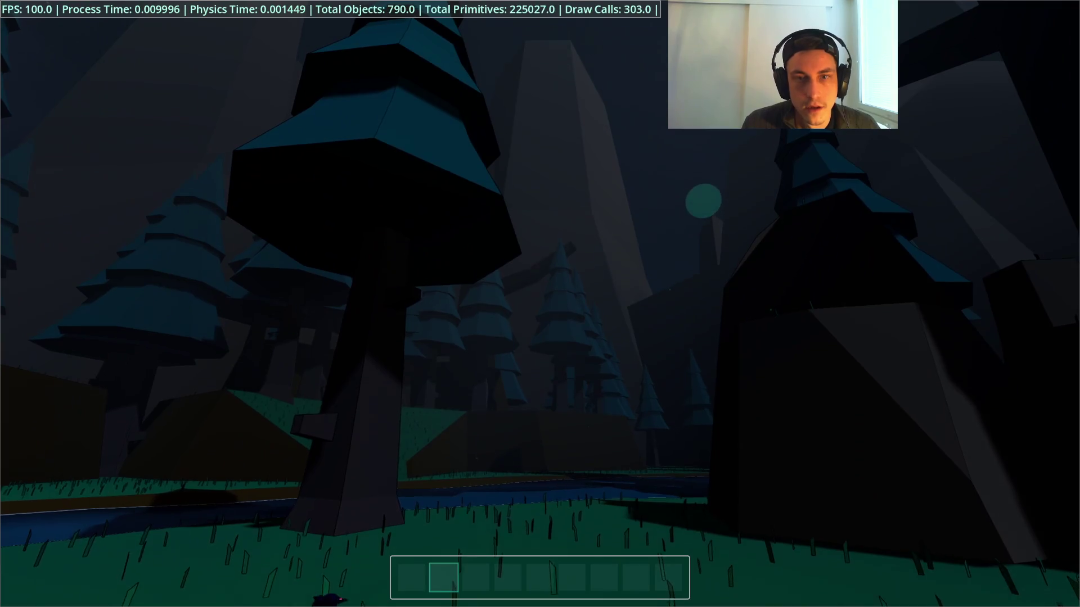
pyautogui.press('F8')
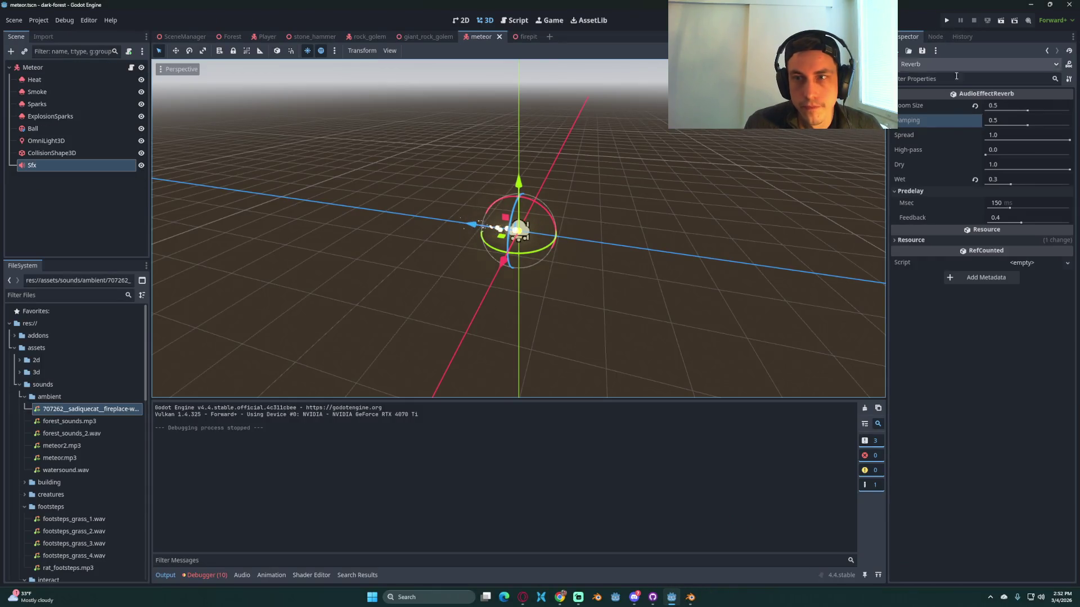
pyautogui.click(39, 67)
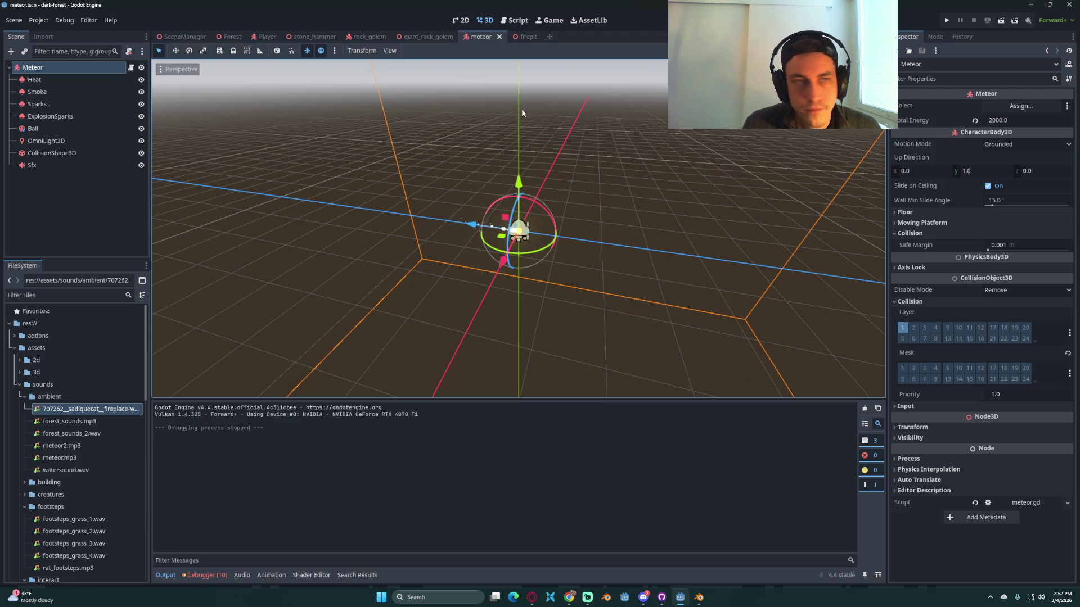
pyautogui.click(50, 165)
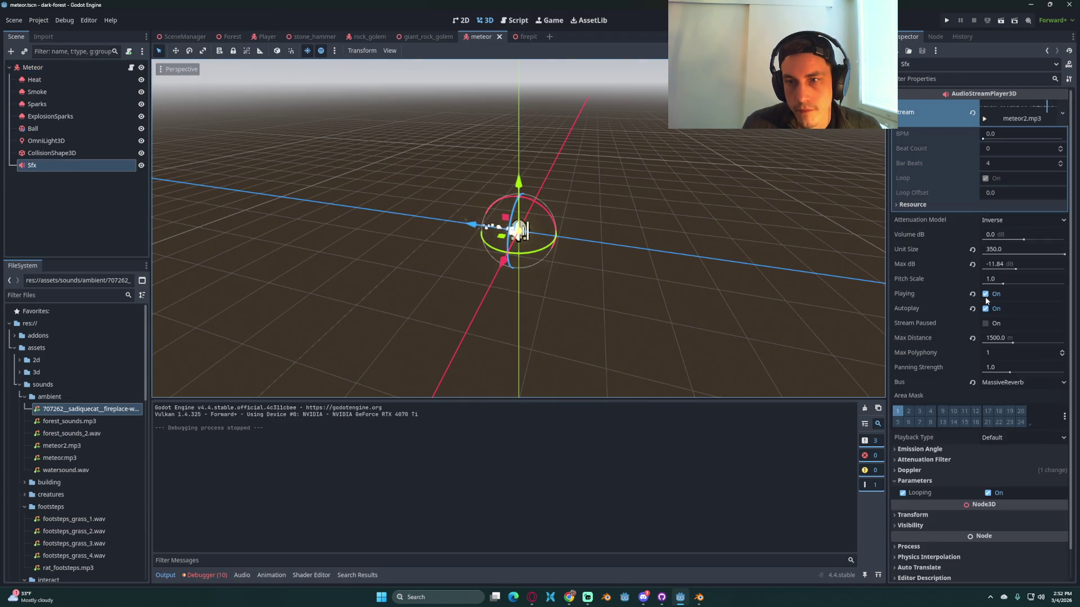
pyautogui.hotkey('alt', 'Tab')
pyautogui.hotkey('alt', 'Tab')
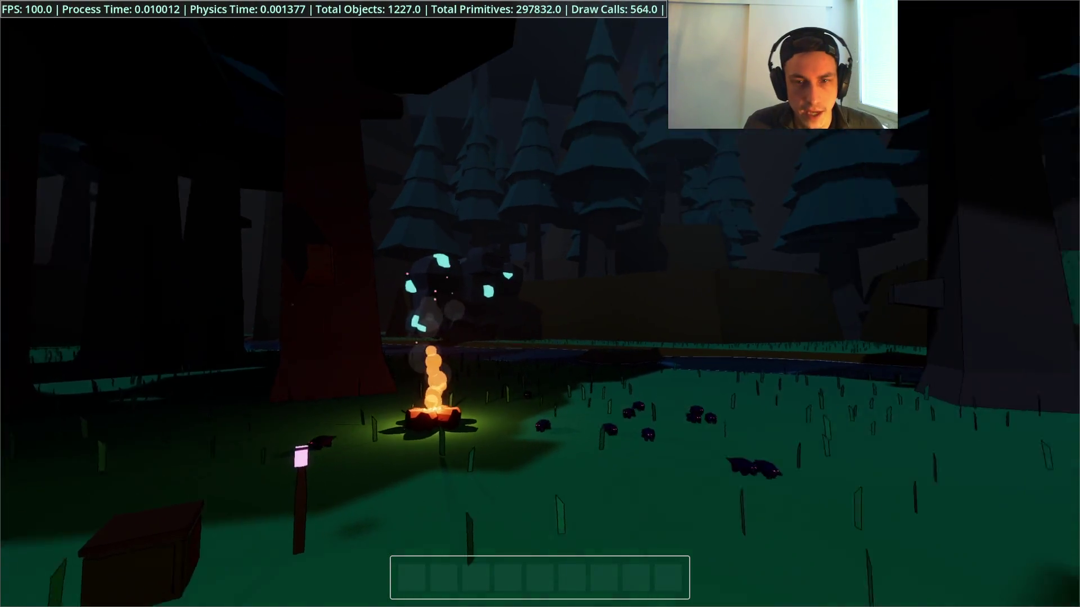
pyautogui.click(550, 307)
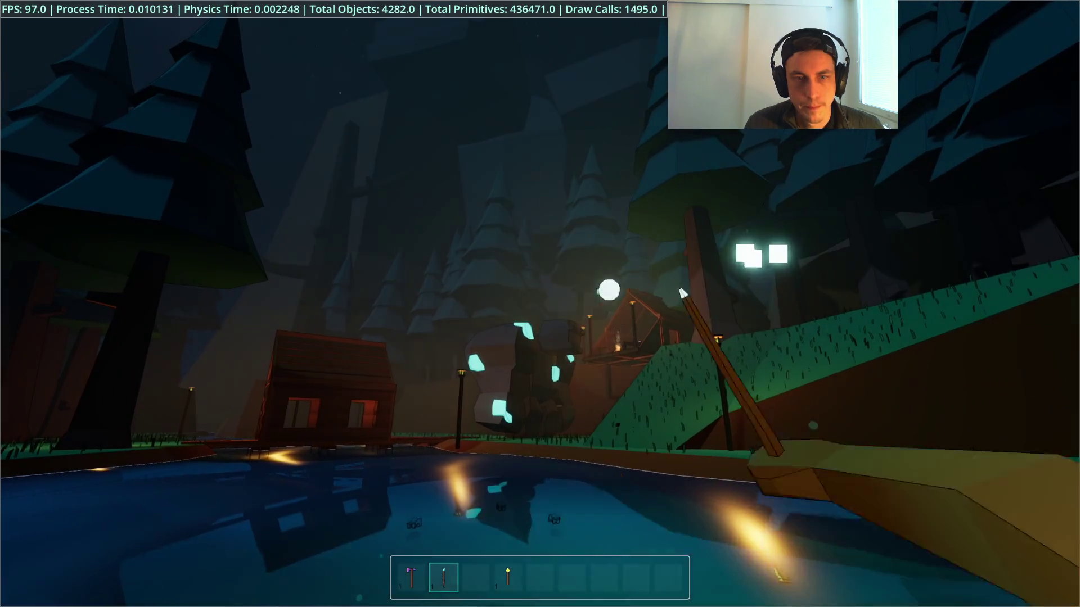
pyautogui.click(540, 304)
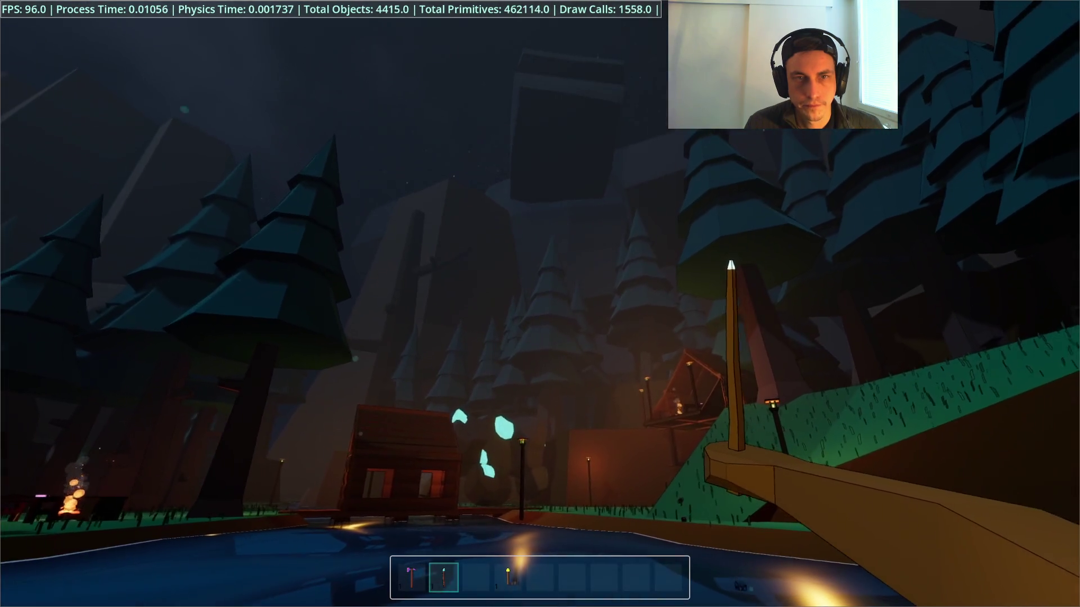
pyautogui.press('2')
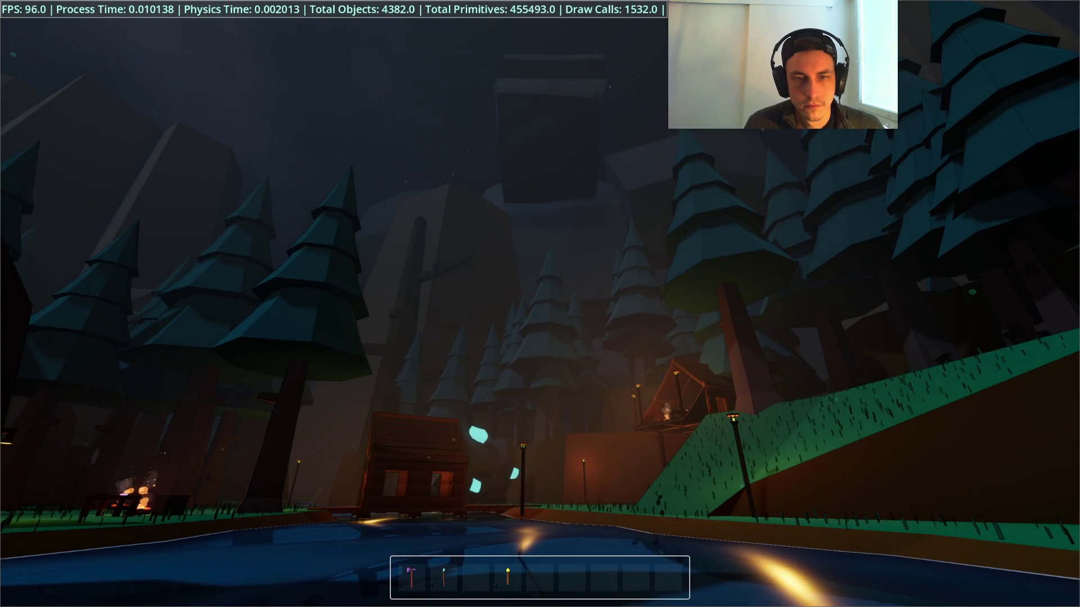
pyautogui.press('F3')
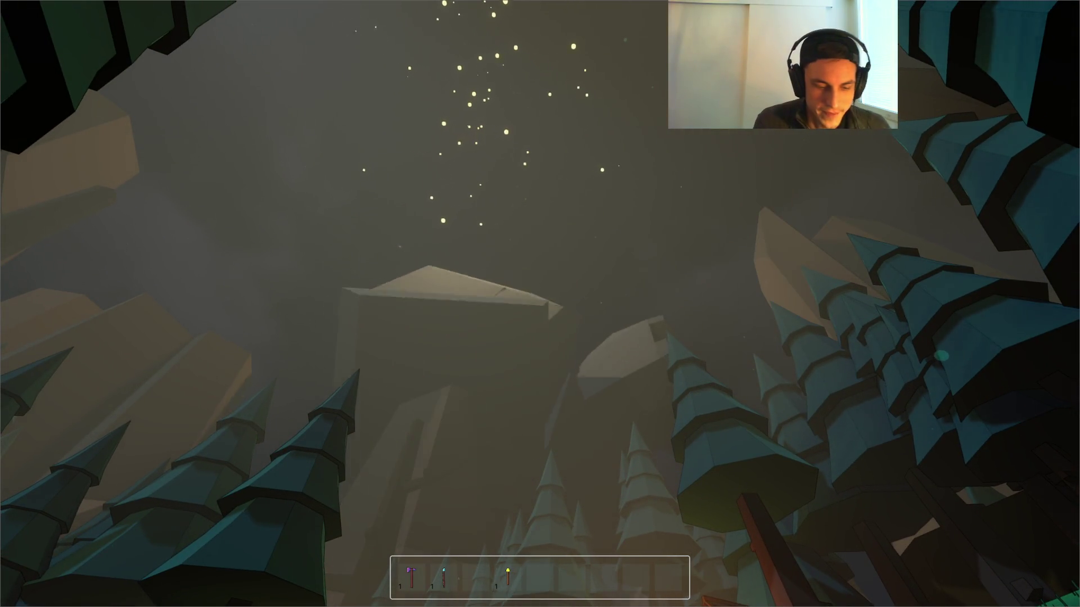
pyautogui.press('F8')
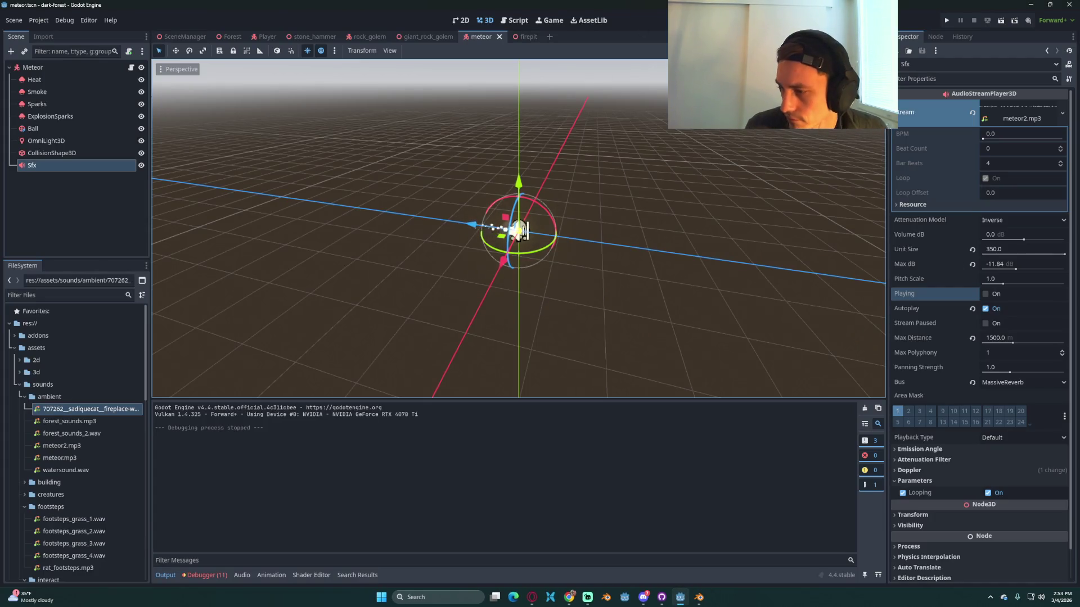
# Step: Import the 158468 rock-fall mp3 into res://assets/sounds/ambient, then select the Meteor node
pyautogui.click(569, 597)
pyautogui.click(569, 597)
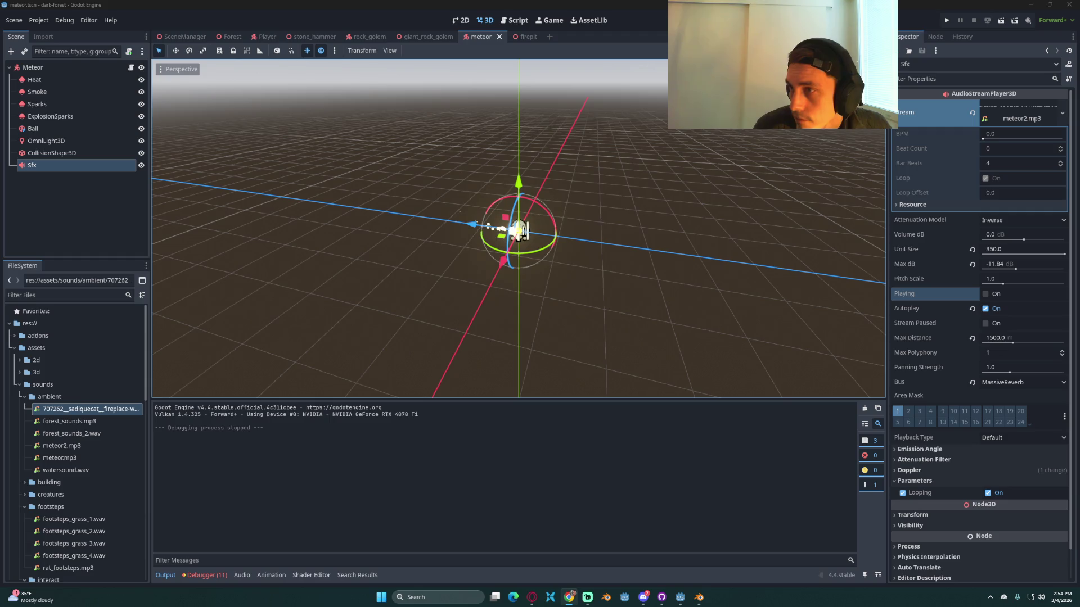
pyautogui.click(92, 66)
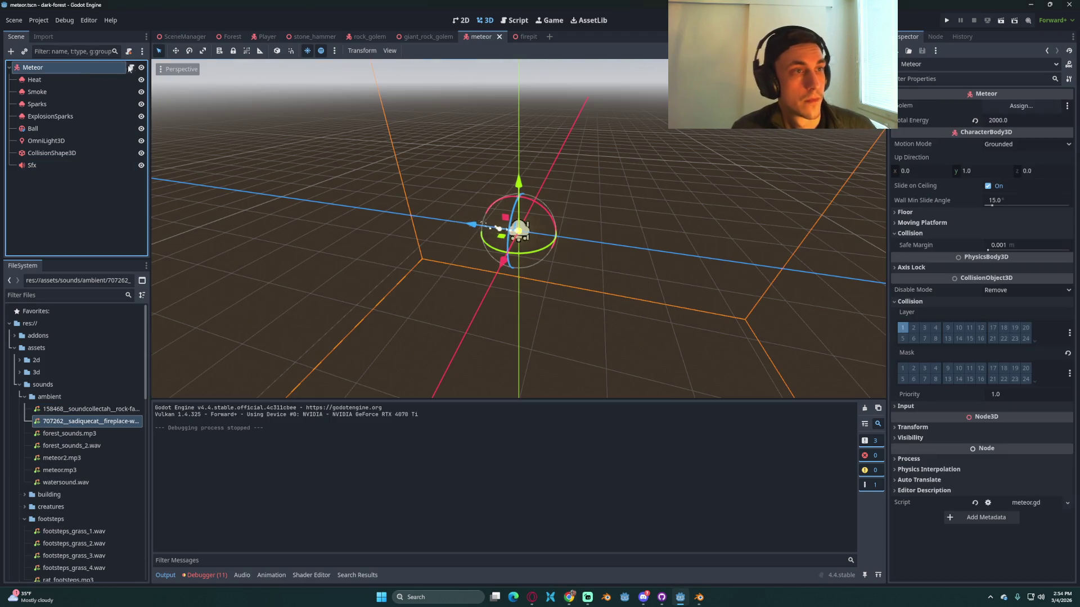
# Step: Preload the rock-fall and fireplace sounds in meteor.gd, naming the rock-fall constant EXPLODE_AUDIO
pyautogui.click(131, 67)
pyautogui.scroll(7, 450, 214)
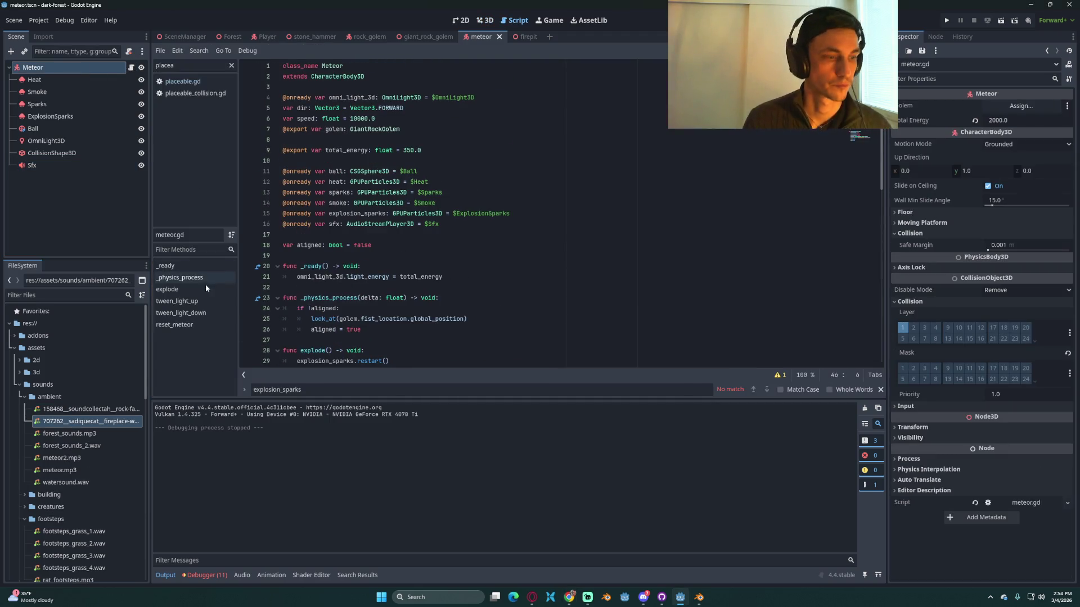
pyautogui.click(84, 409)
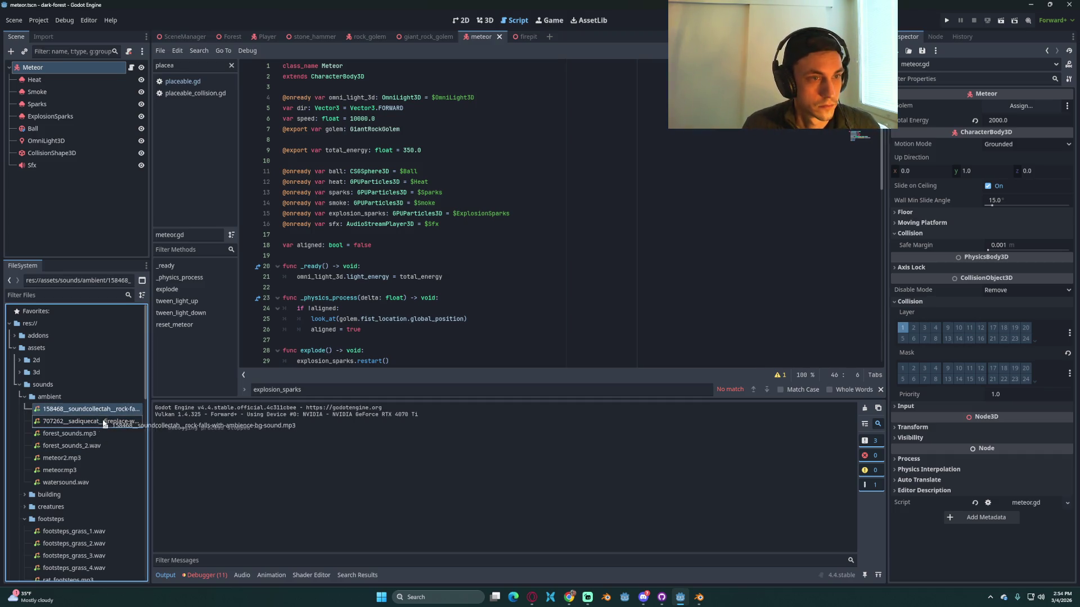
pyautogui.keyDown('shift'); pyautogui.click(76, 422); pyautogui.keyUp('shift')
pyautogui.moveTo(76, 422)
pyautogui.mouseDown()
pyautogui.moveTo(398, 285)
pyautogui.moveTo(393, 237)
pyautogui.mouseUp()
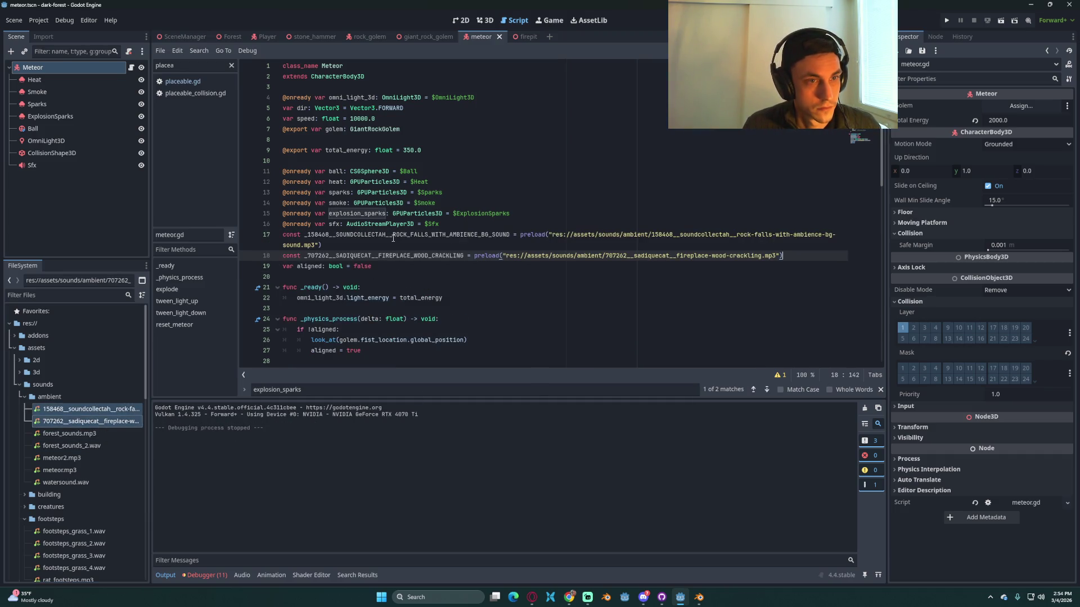
pyautogui.tripleClick(353, 240)
pyautogui.doubleClick(354, 235)
pyautogui.write('explode')
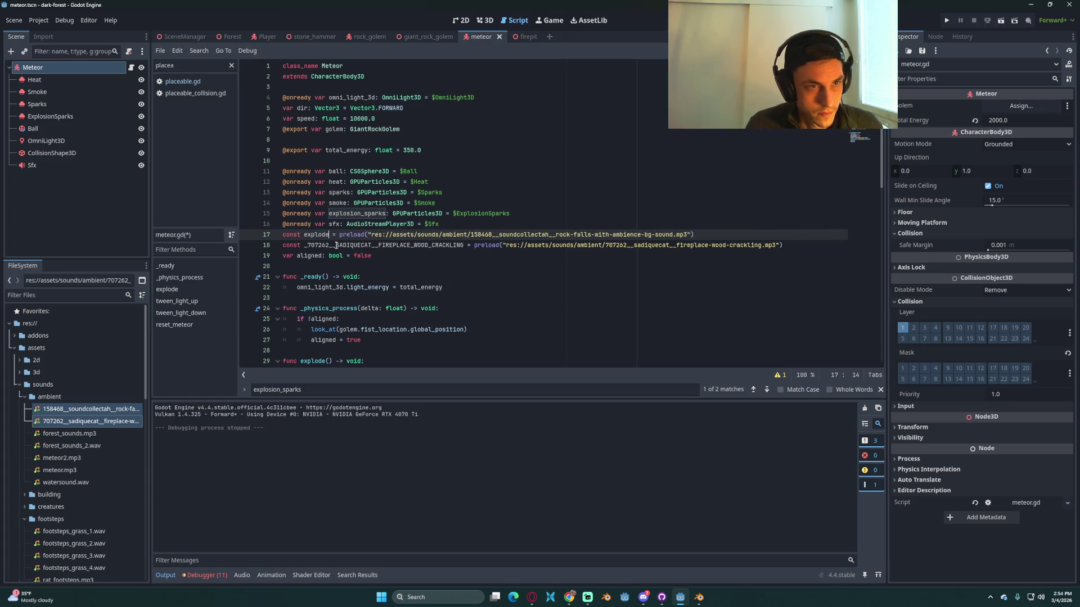
pyautogui.doubleClick(315, 231)
pyautogui.write('EXPLODE_AUDIO')
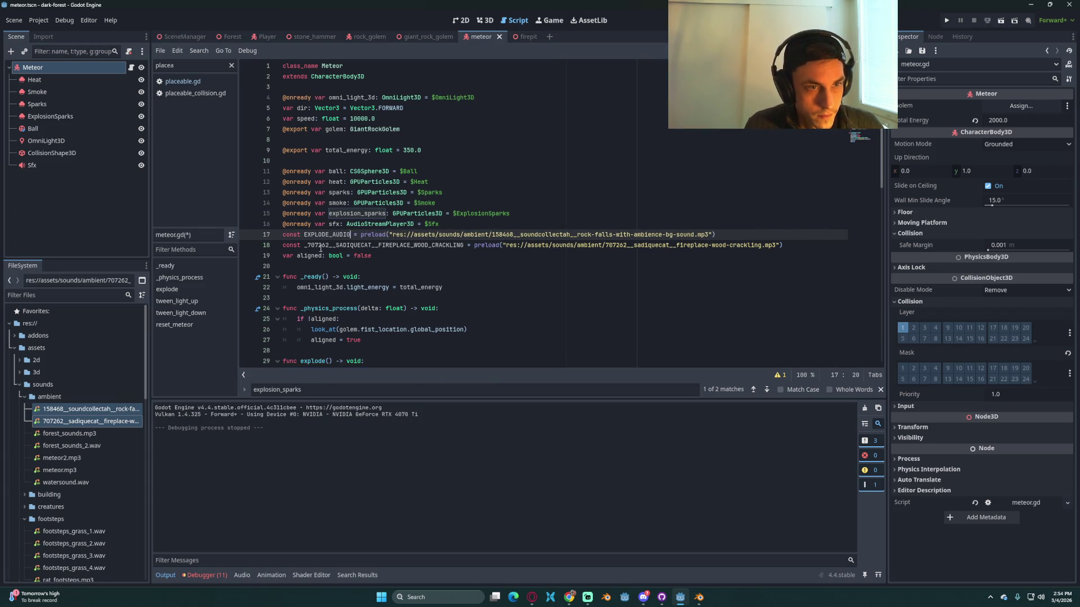
# Step: Preload meteor2.mp3 as METEOR_AUDIO, delete the fireplace-crackling constant, and save the script
pyautogui.moveTo(304, 251); pyautogui.dragTo(465, 251)
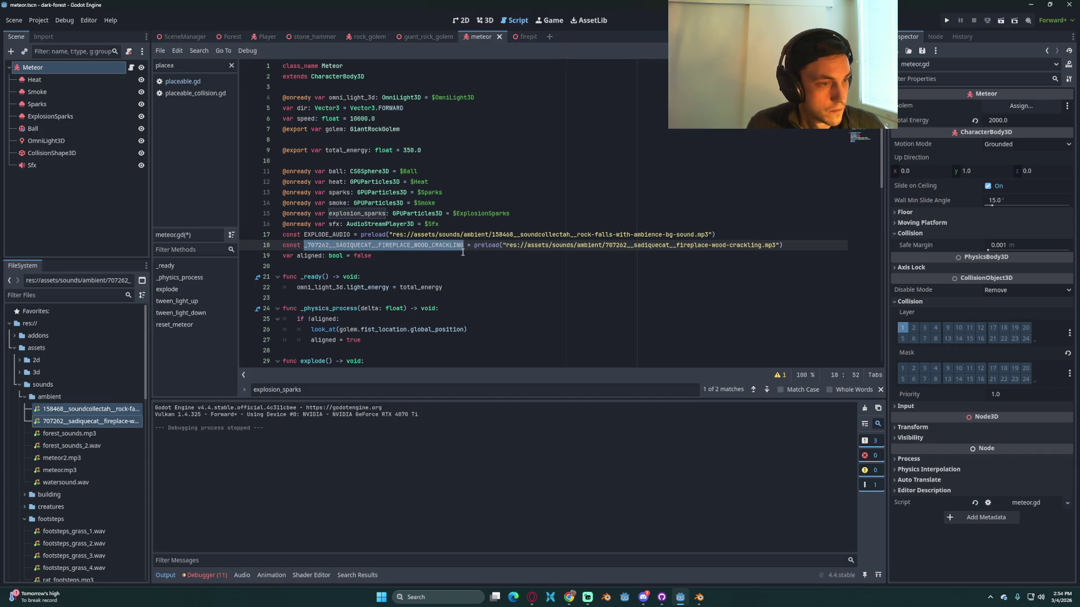
pyautogui.click(73, 460)
pyautogui.moveTo(73, 463)
pyautogui.mouseDown()
pyautogui.moveTo(315, 290)
pyautogui.moveTo(324, 268)
pyautogui.mouseUp()
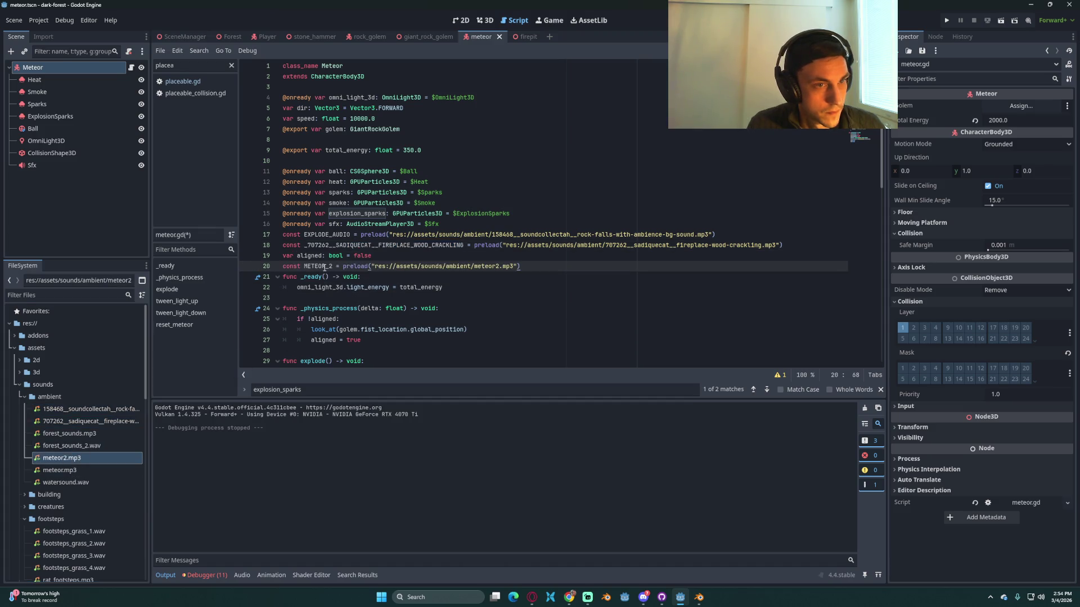
pyautogui.hotkey('alt', 'Up')
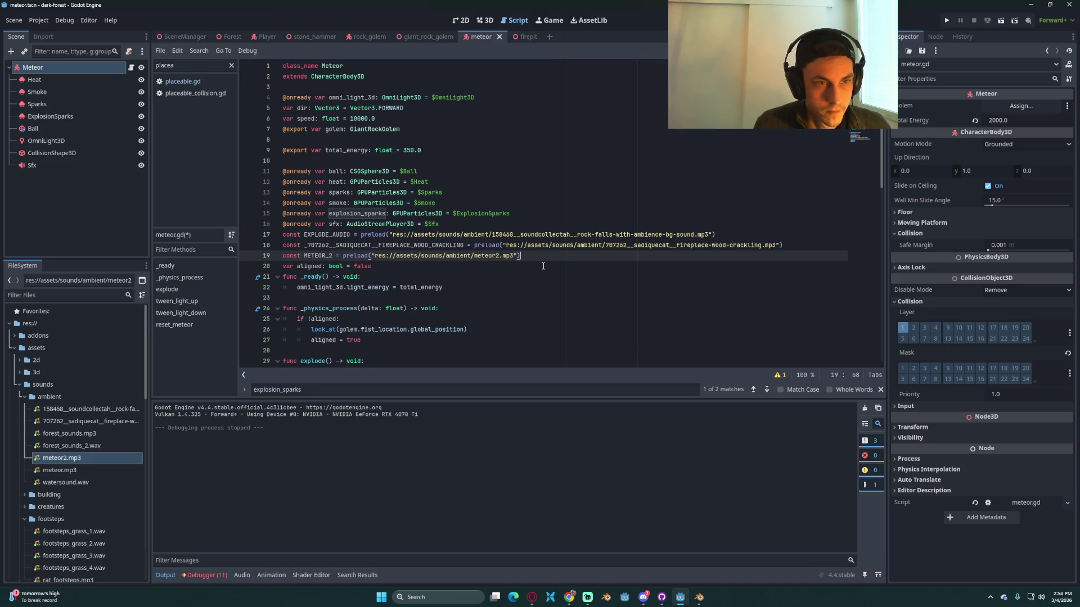
pyautogui.click(309, 246)
pyautogui.hotkey('ctrl', 'shift', 'k')
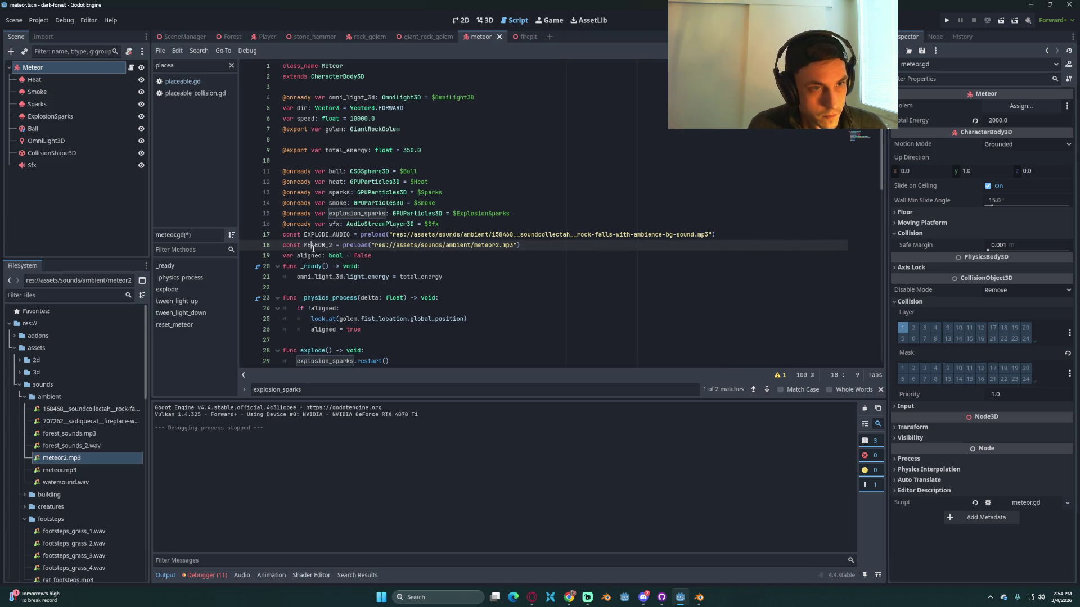
pyautogui.press('BackSpace')
pyautogui.write('AUDIO')
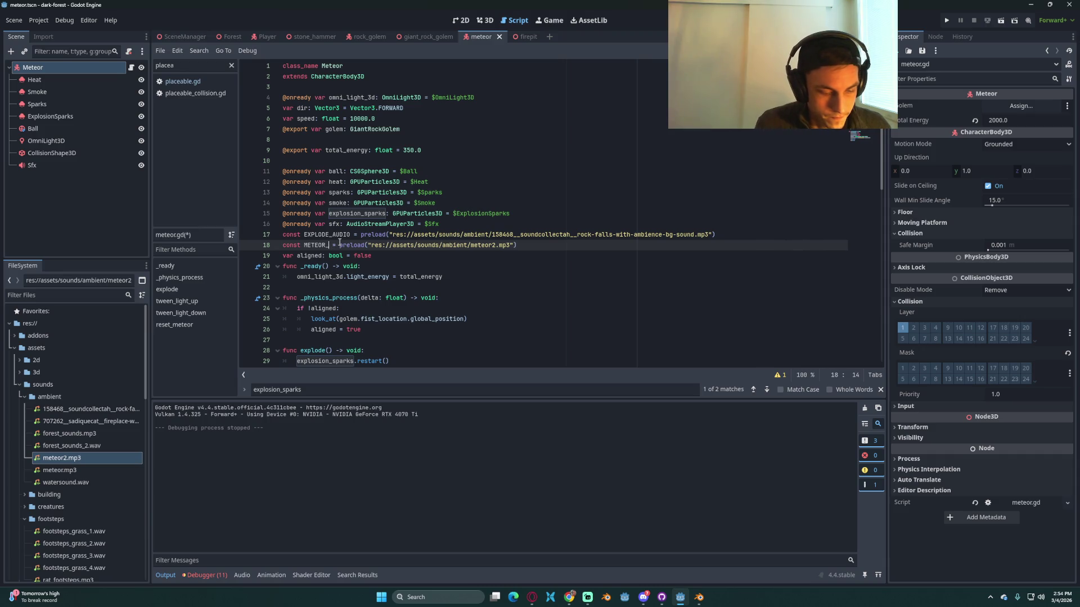
pyautogui.hotkey('ctrl', 's')
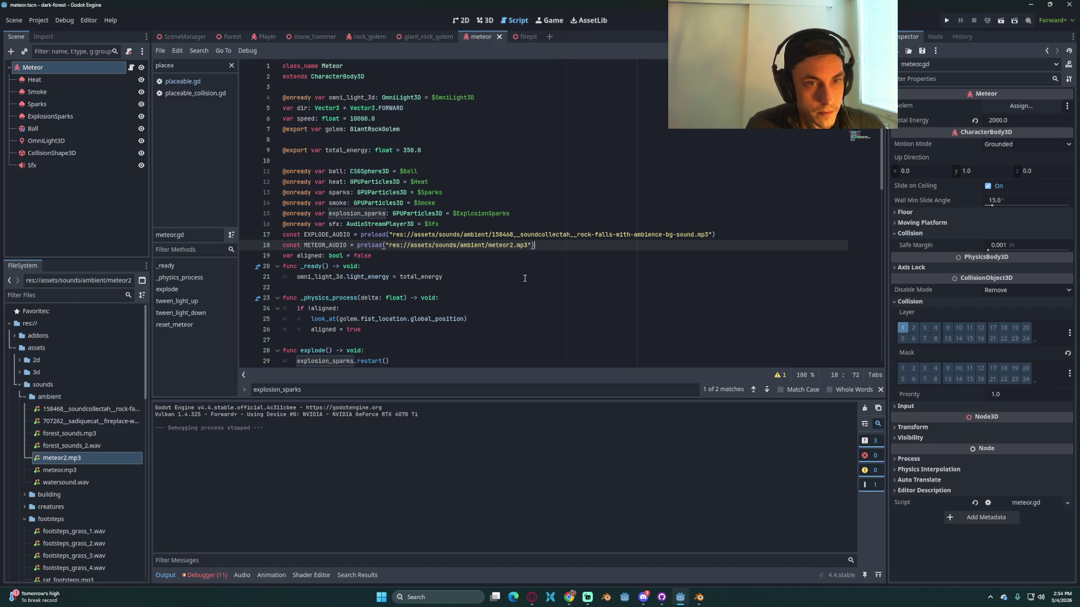
pyautogui.scroll(-10, 526, 278)
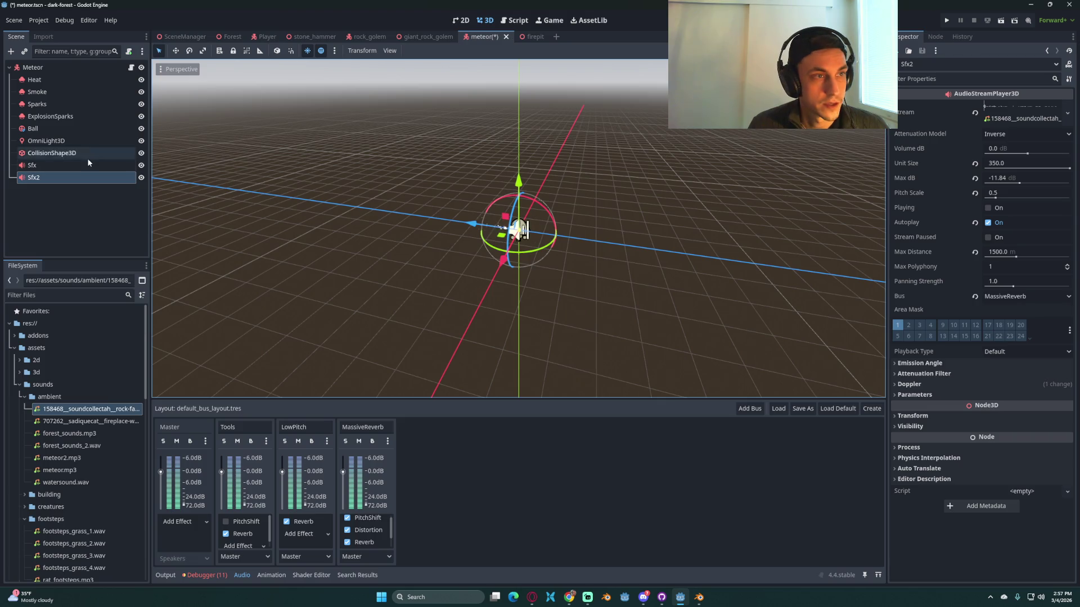
# Step: Assign meteor2.mp3 as the Sfx stream, preview it, and reset its pitch scale to 1.0
pyautogui.click(84, 164)
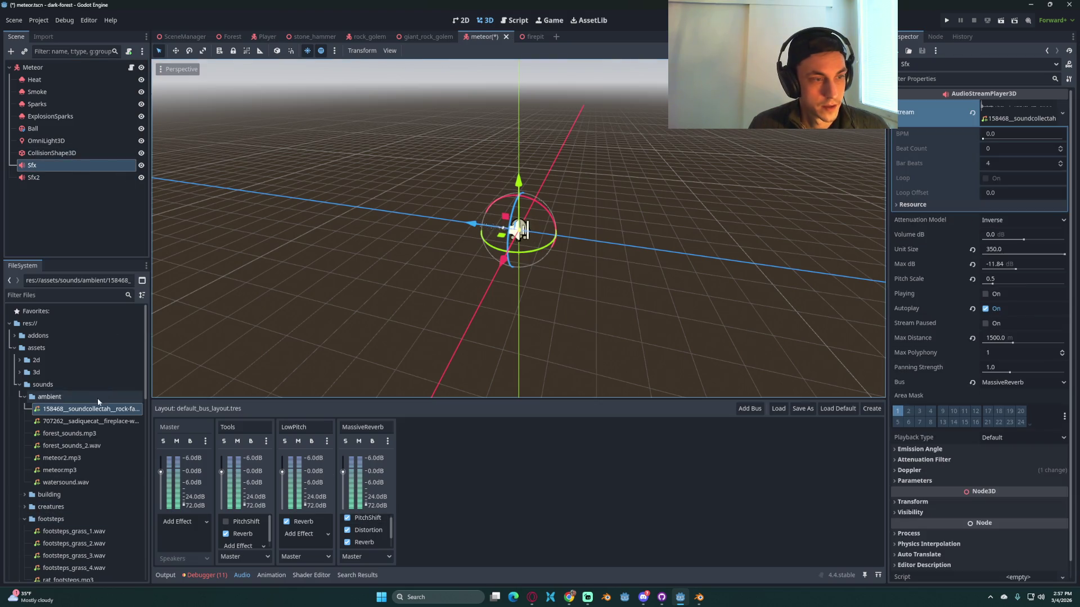
pyautogui.moveTo(62, 458)
pyautogui.mouseDown()
pyautogui.moveTo(52, 460)
pyautogui.moveTo(1019, 117)
pyautogui.mouseUp()
pyautogui.click(985, 293)
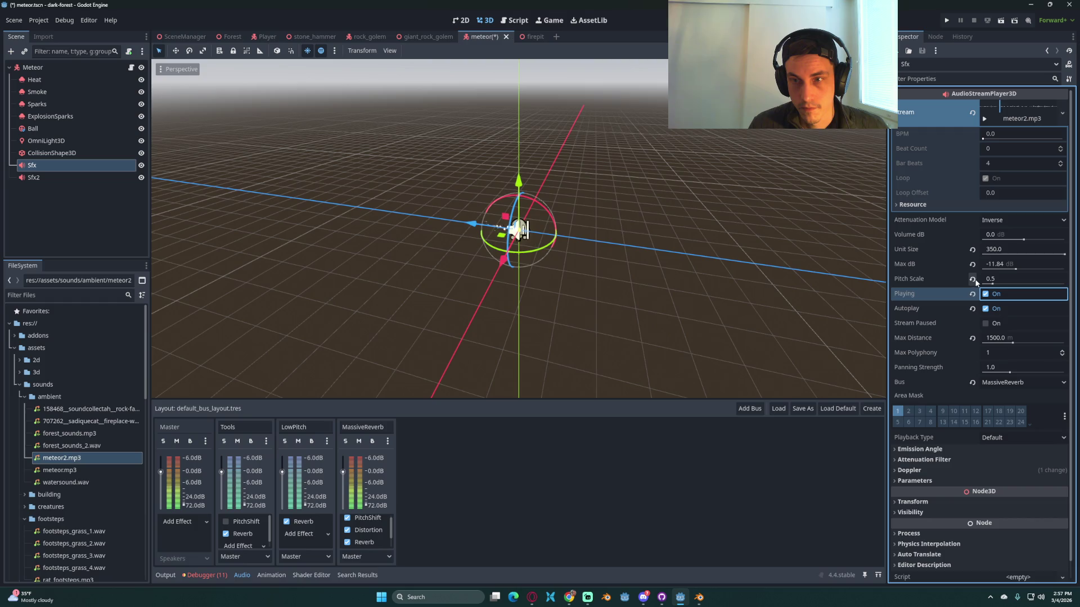
pyautogui.click(972, 279)
pyautogui.hotkey('ctrl', 's')
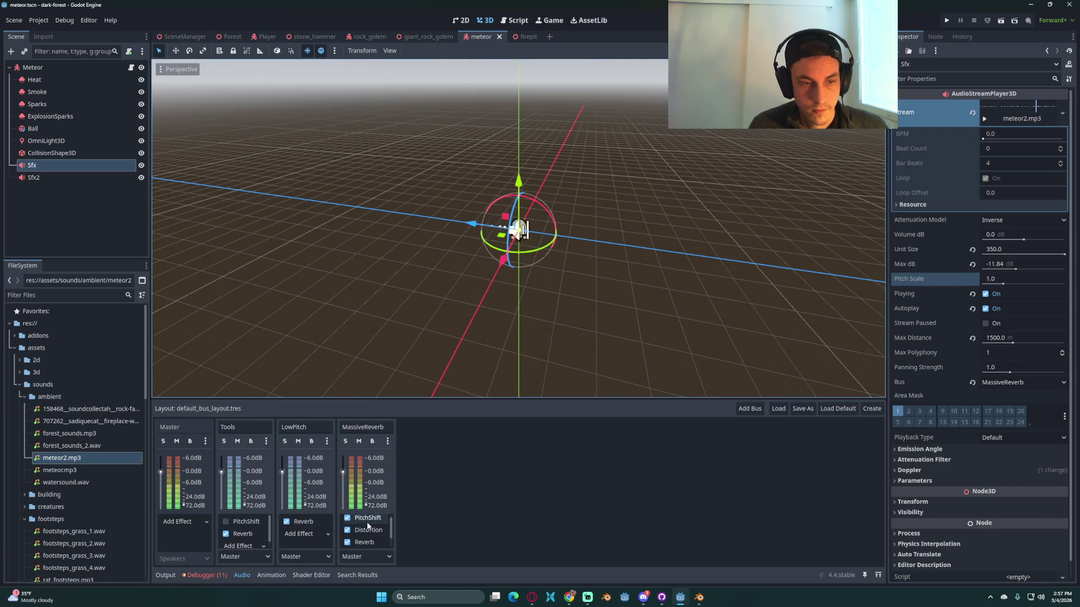
pyautogui.click(367, 518)
# Step: Play the Sfx2 sound and review the MassiveReverb bus PitchShift effect settings
pyautogui.click(40, 177)
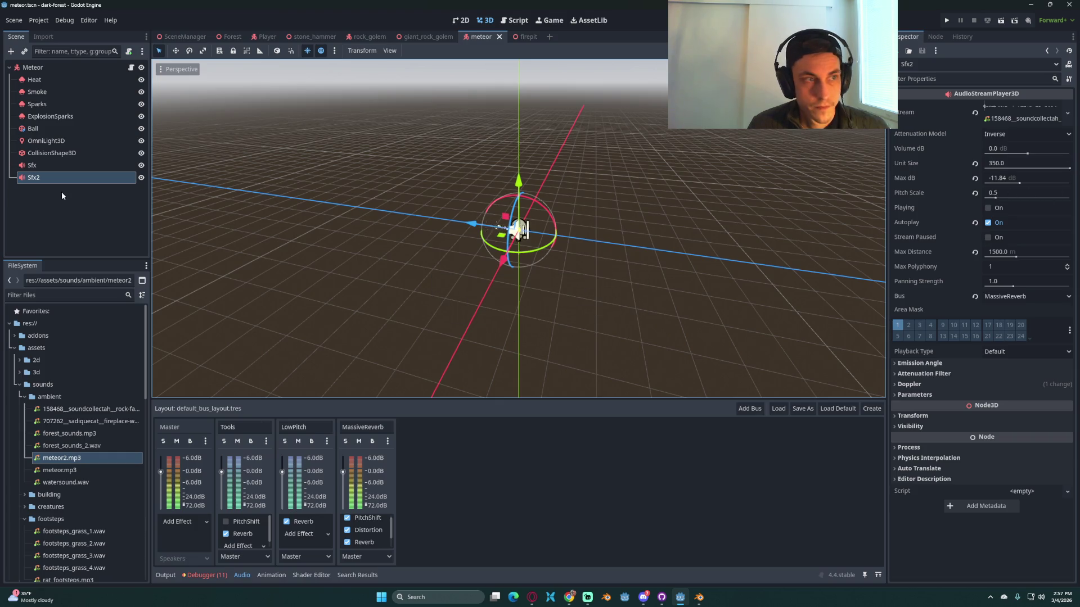
pyautogui.click(33, 165)
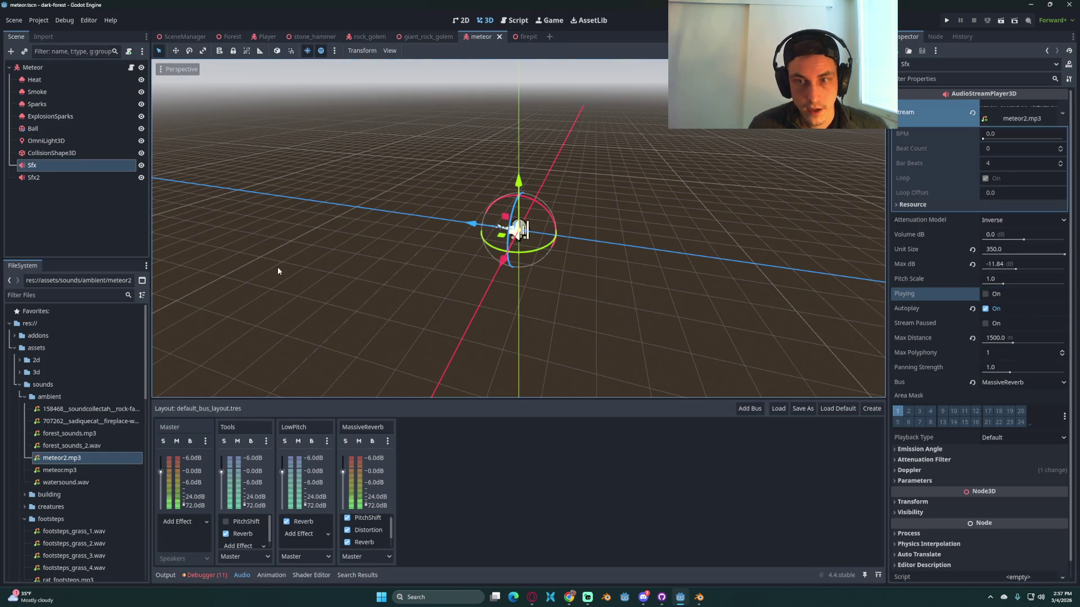
pyautogui.click(34, 177)
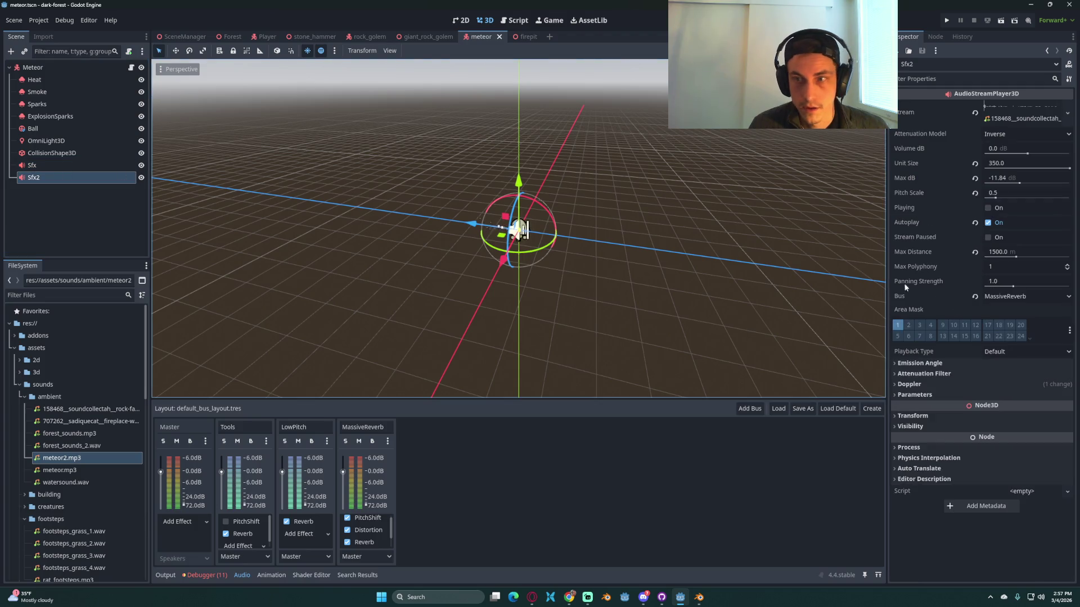
pyautogui.click(992, 209)
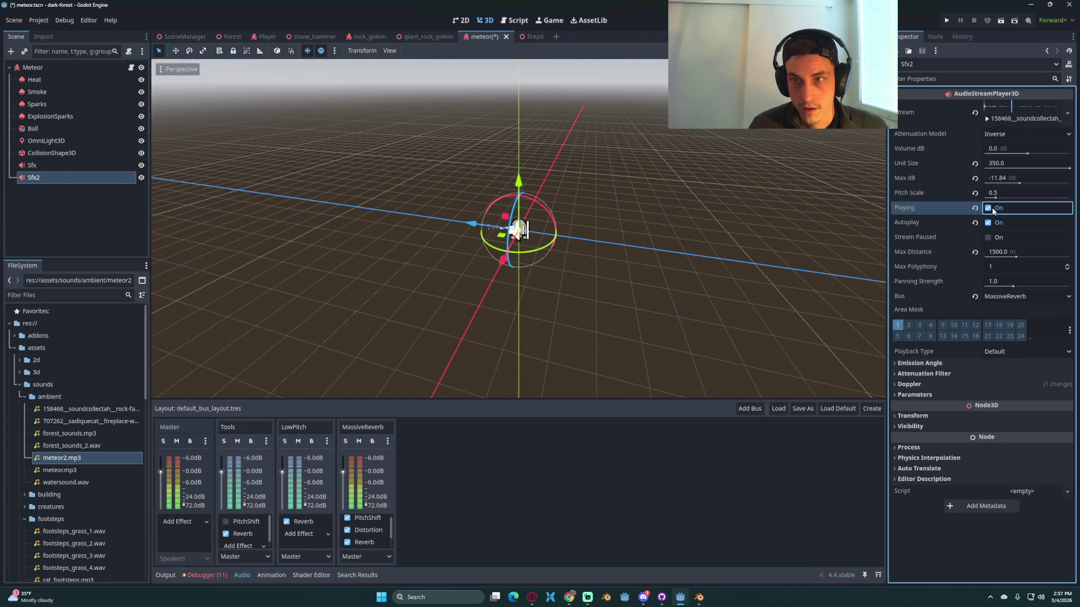
pyautogui.hotkey('ctrl', 's')
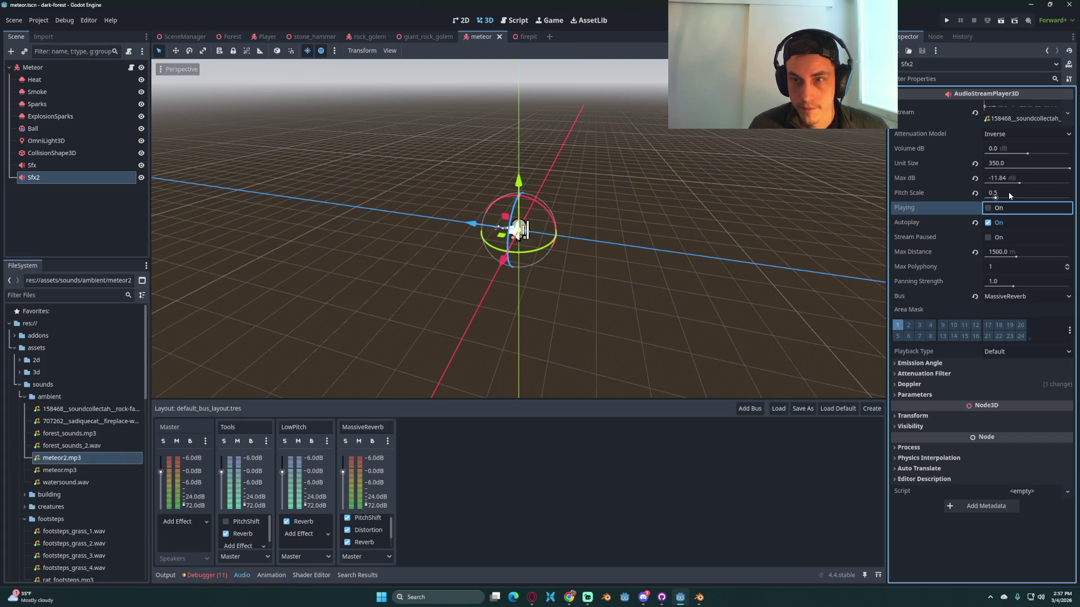
pyautogui.click(363, 520)
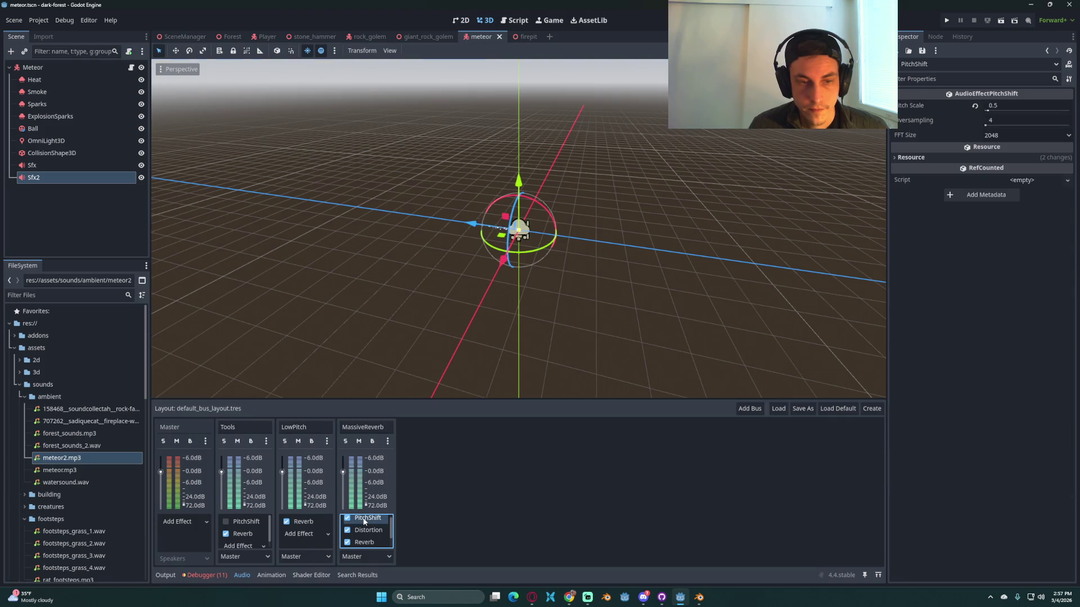
pyautogui.click(70, 177)
pyautogui.click(375, 518)
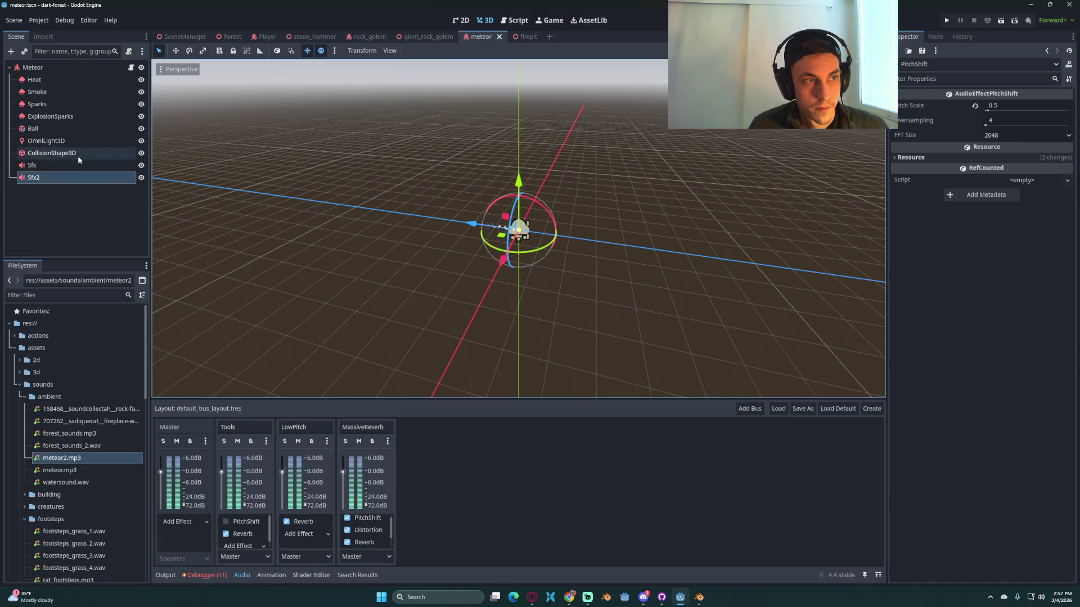
pyautogui.click(70, 176)
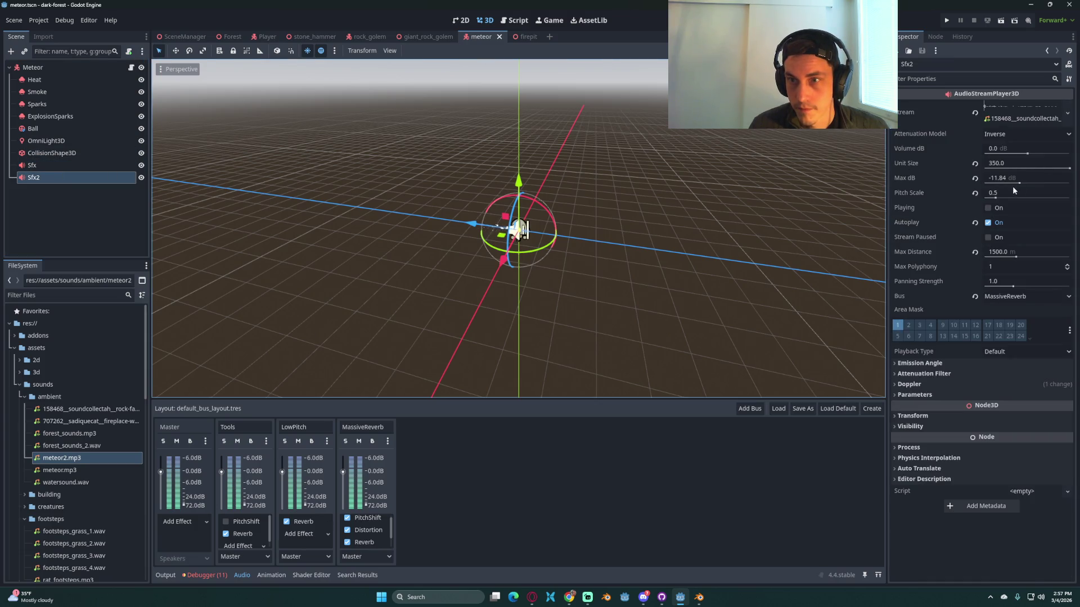
# Step: Try Sfx2 pitch scale 0.7, then settle on 0.6 after previewing, and save
pyautogui.click(1011, 193)
pyautogui.write('0.7')
pyautogui.press('Return')
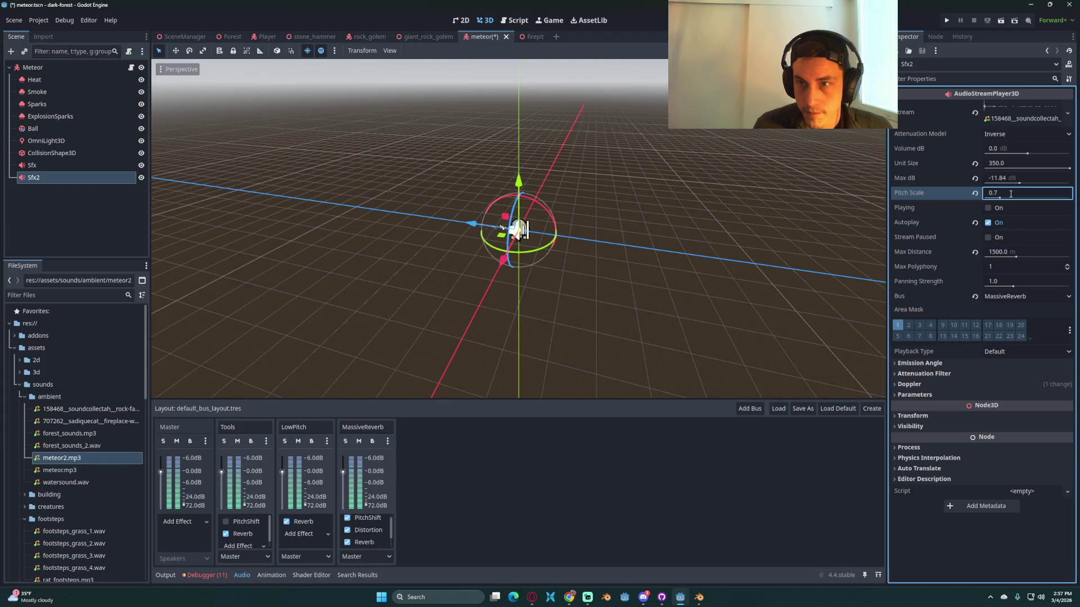
pyautogui.click(988, 208)
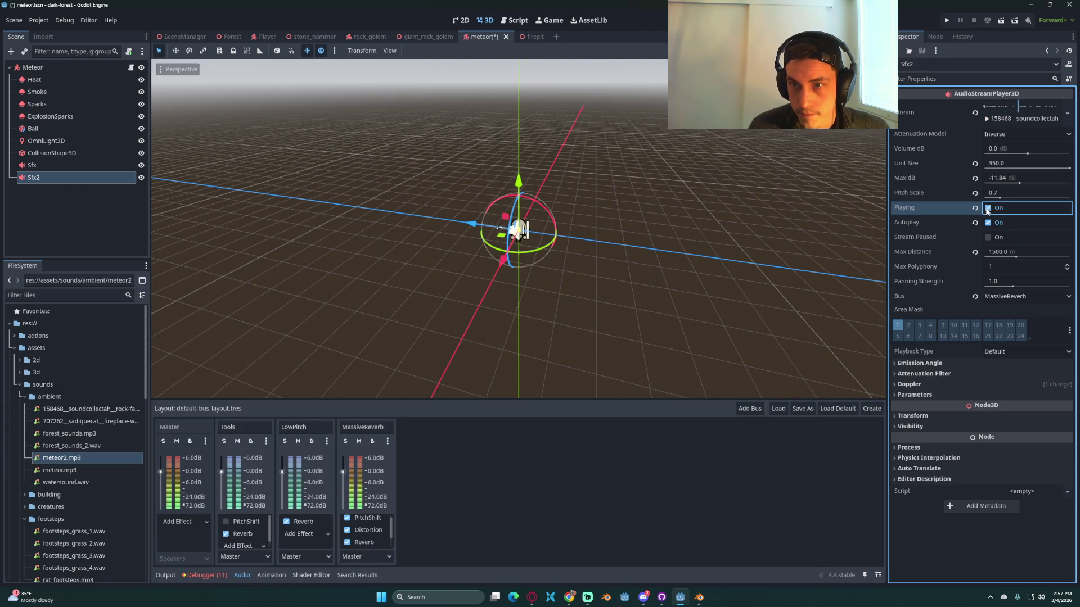
pyautogui.click(1014, 193)
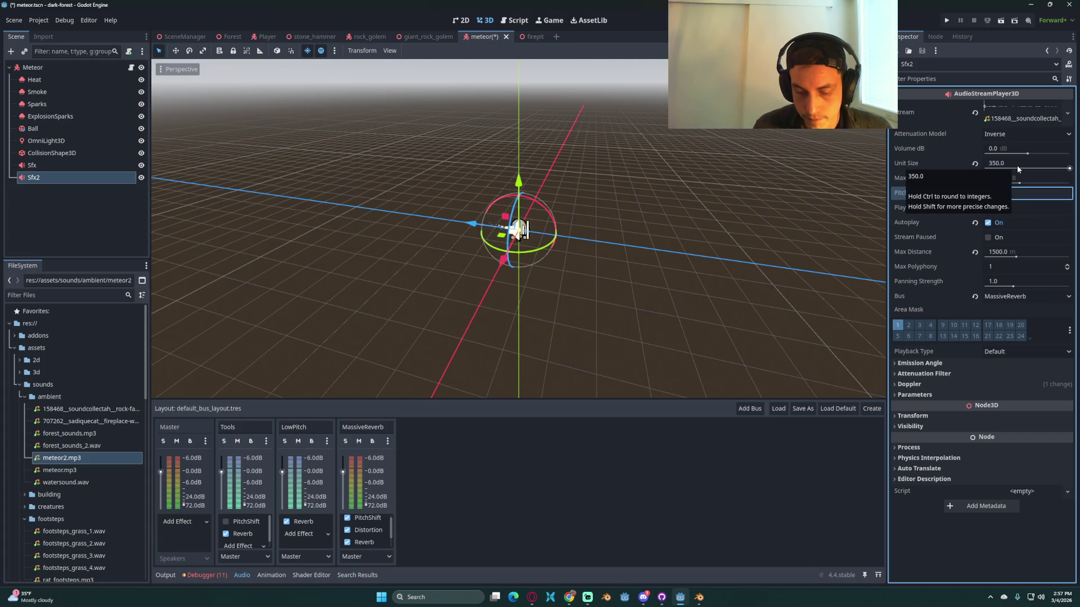
pyautogui.write('0.6')
pyautogui.press('Return')
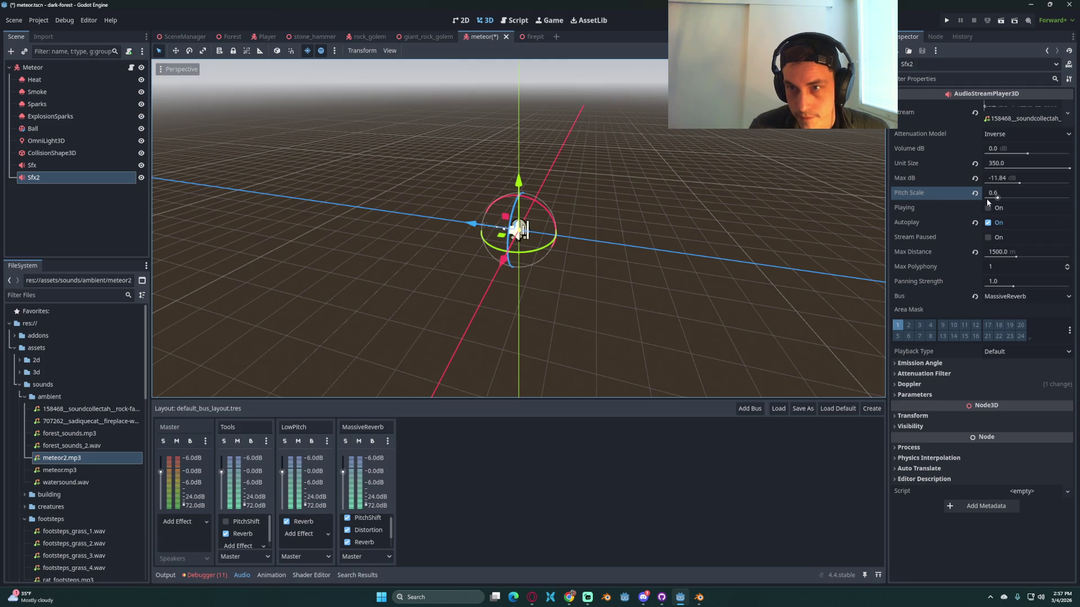
pyautogui.click(988, 208)
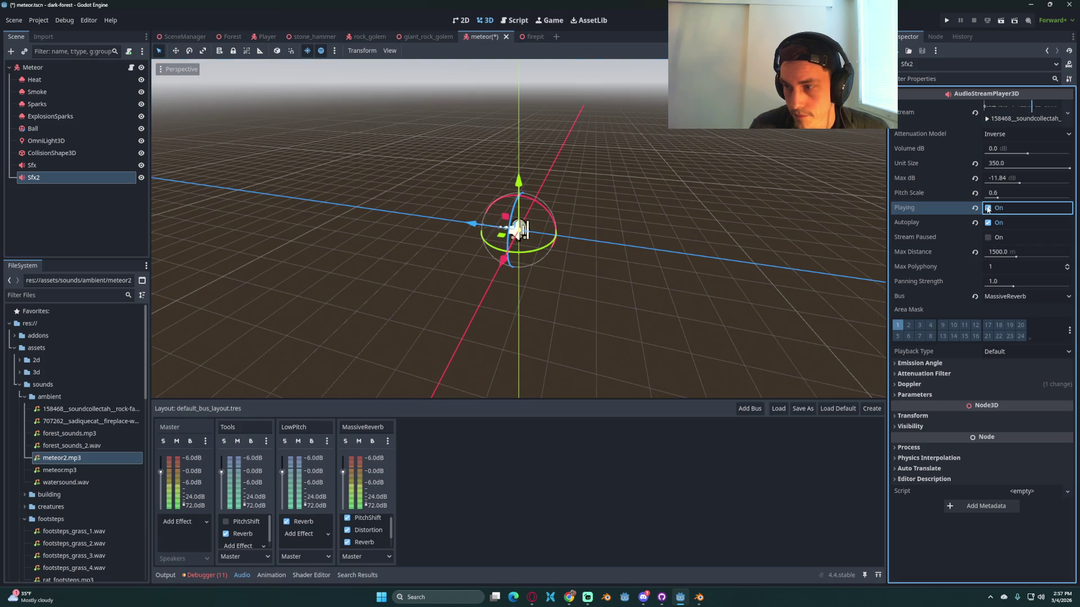
pyautogui.click(988, 208)
pyautogui.hotkey('ctrl', 's')
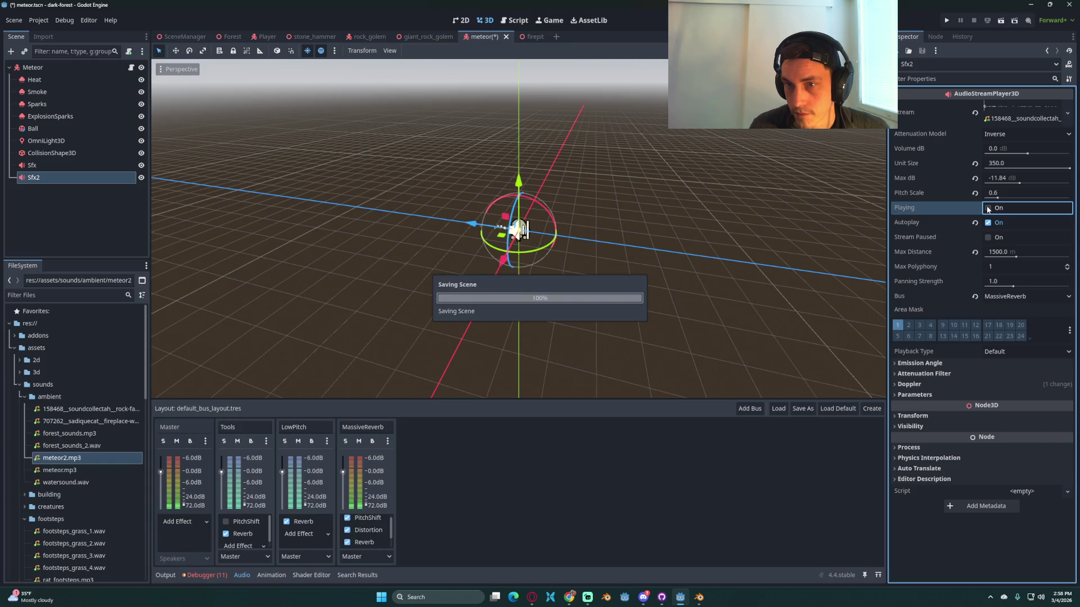
pyautogui.hotkey('ctrl', 's')
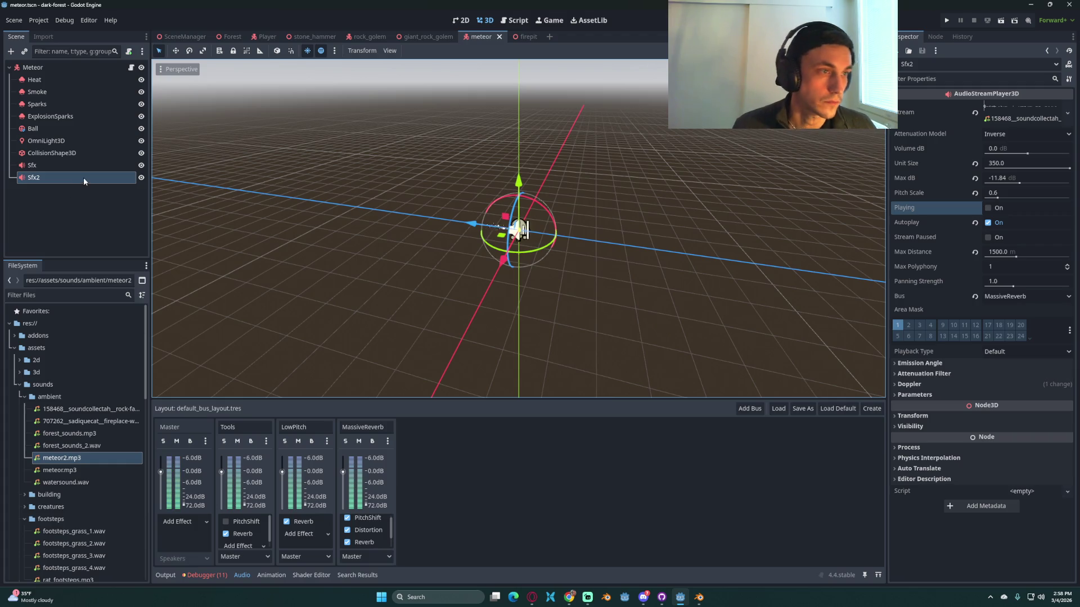
# Step: In explode(), comment out the audio stream assignment and change sfx.play() to sfx.stop()
pyautogui.click(131, 68)
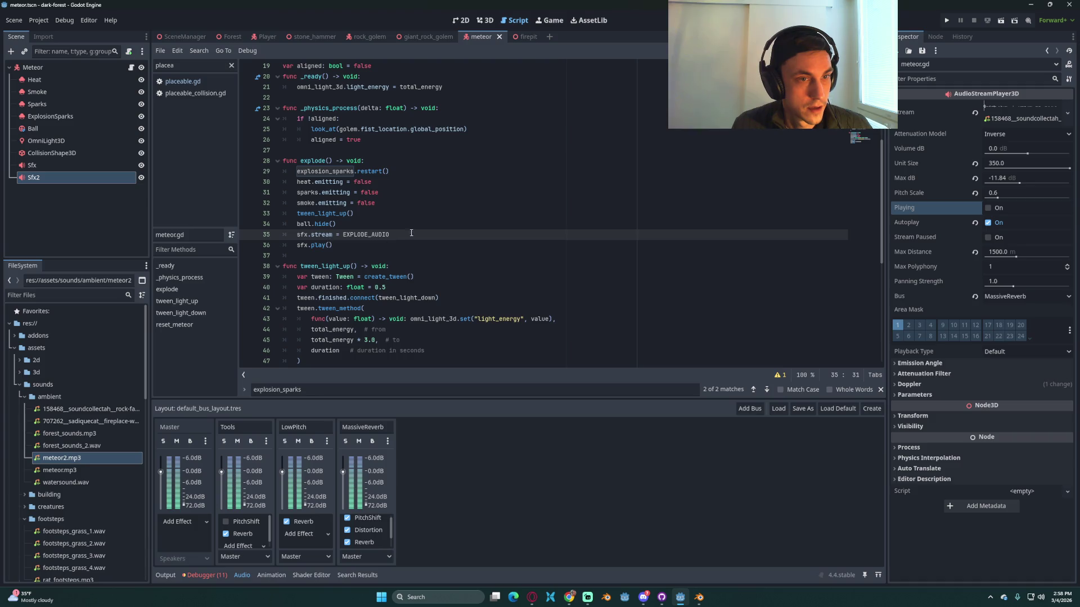
pyautogui.hotkey('ctrl', 'k')
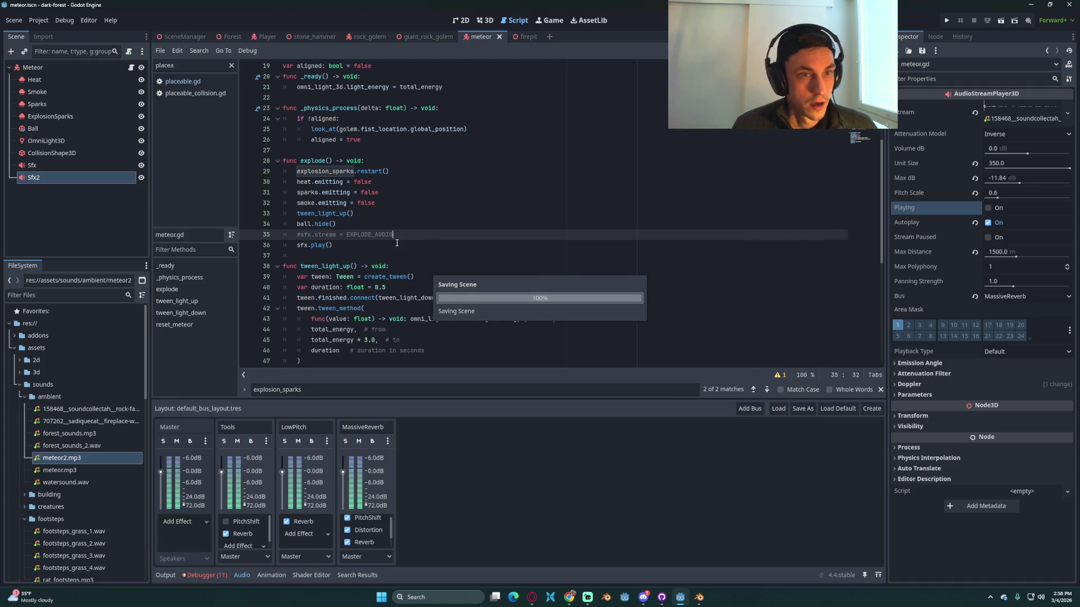
pyautogui.click(374, 245)
pyautogui.doubleClick(318, 245)
pyautogui.write('stop')
pyautogui.click(348, 250)
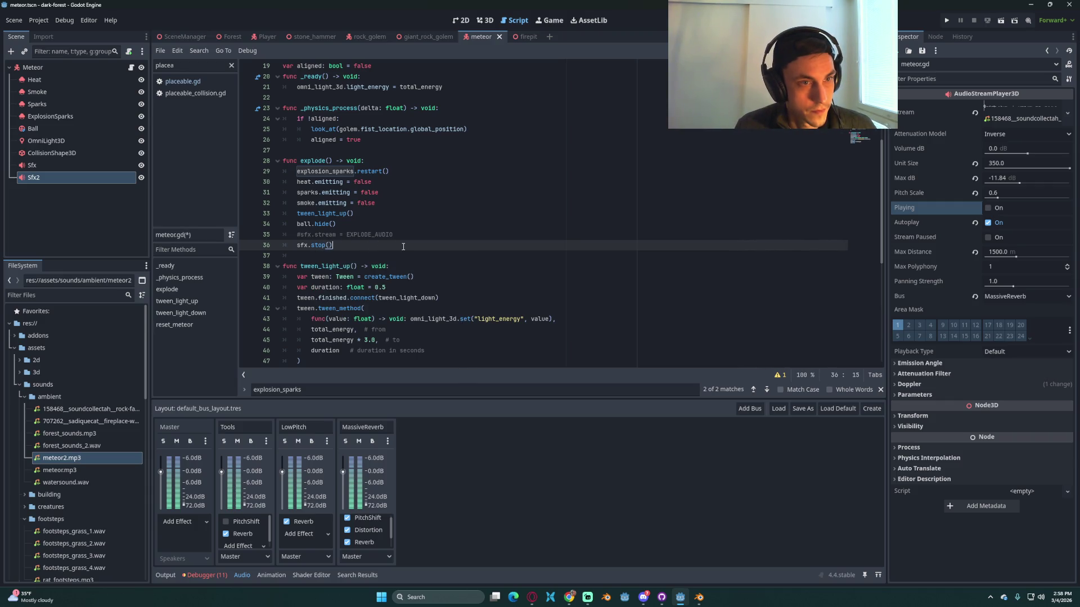
pyautogui.scroll(-6, 403, 247)
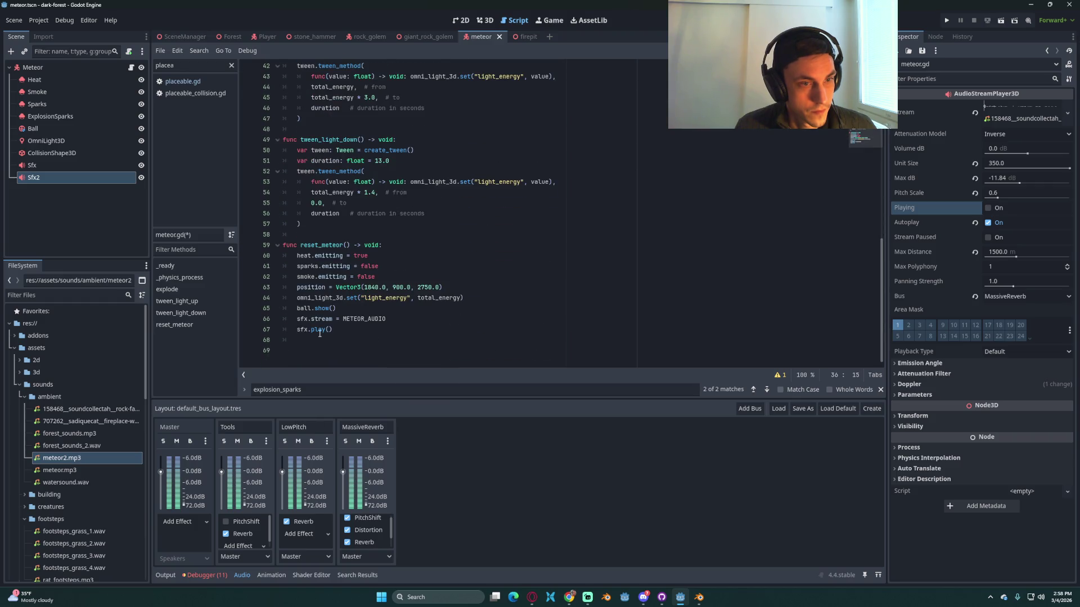
# Step: Remove the METEOR_AUDIO stream line in reset_meteor(), start an sfx2 line, and select Sfx2
pyautogui.click(404, 319)
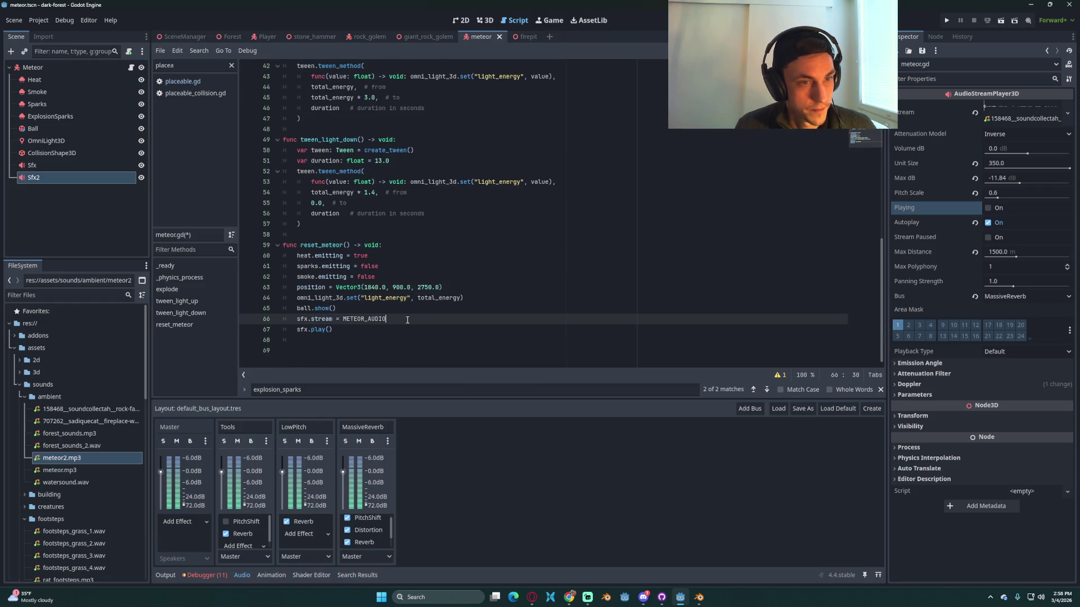
pyautogui.hotkey('ctrl', 'shift', 'k')
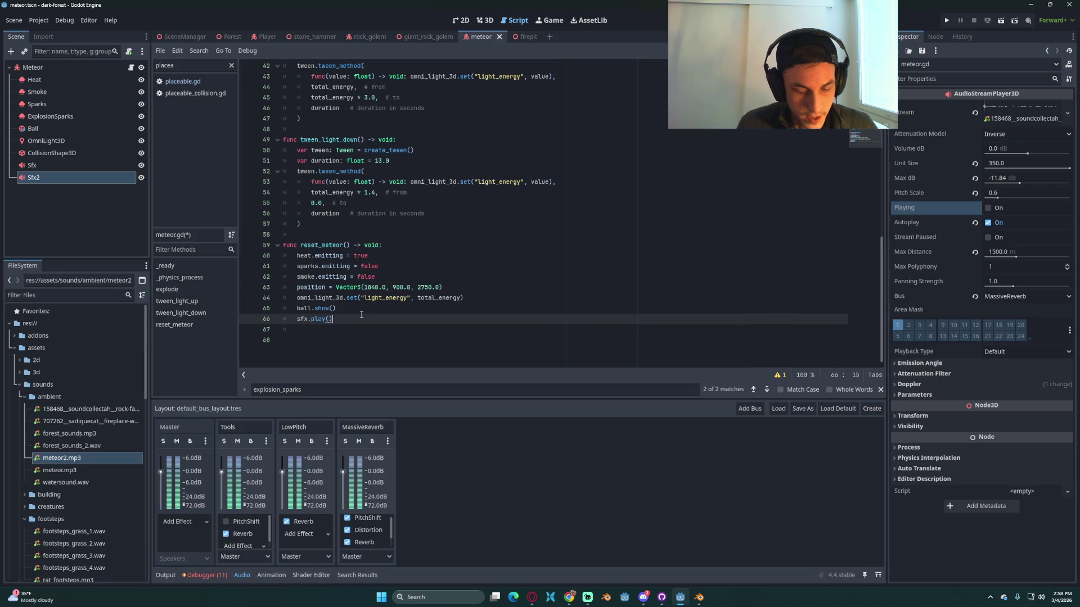
pyautogui.press('Return')
pyautogui.write('sff')
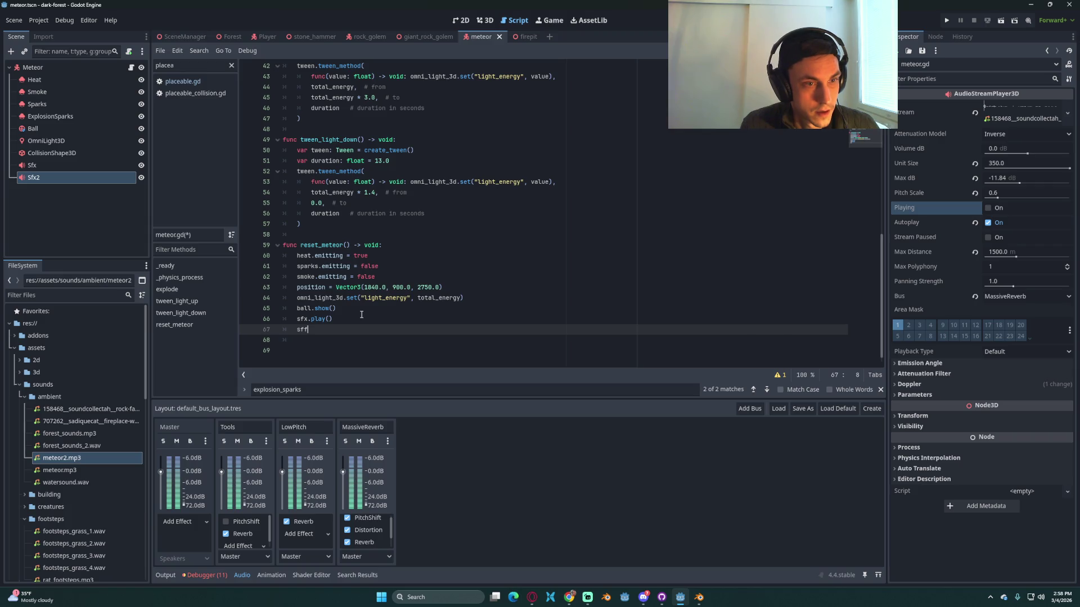
pyautogui.press('BackSpace')
pyautogui.write('x')
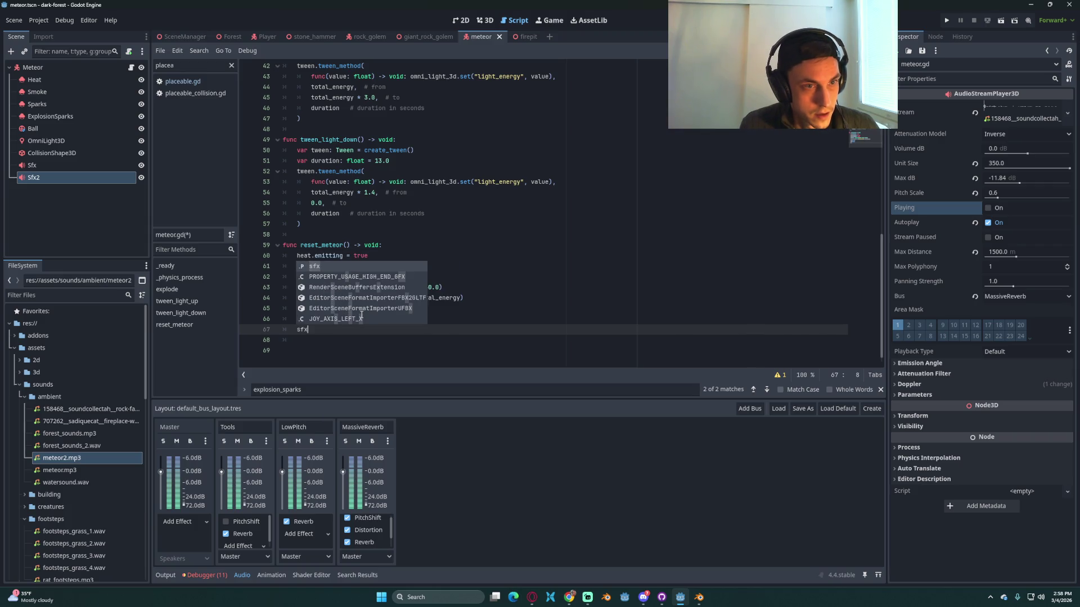
pyautogui.write('2')
pyautogui.scroll(10, 363, 318)
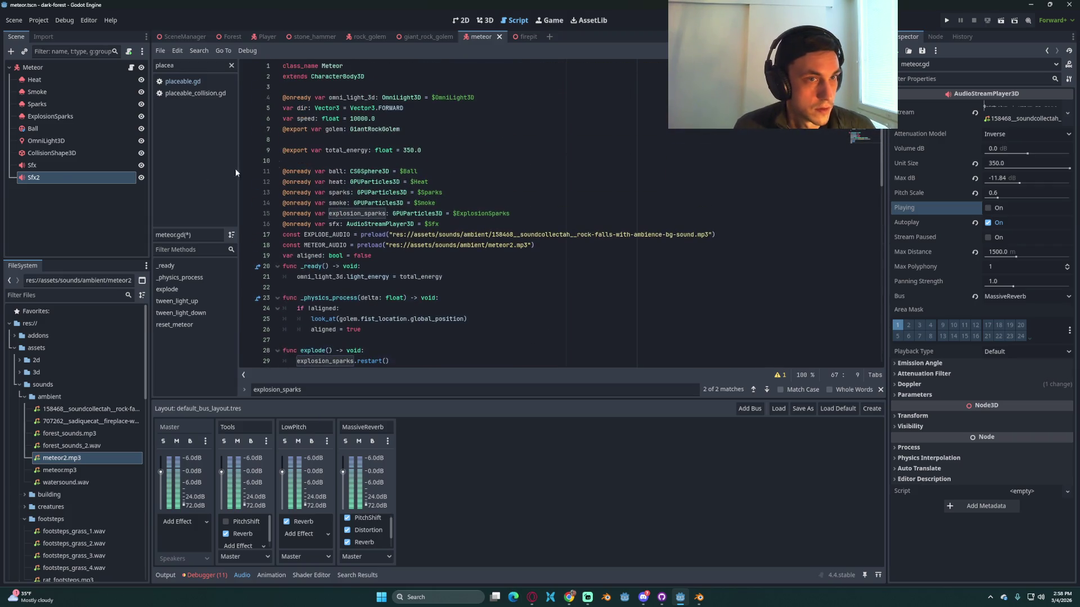
pyautogui.click(36, 177)
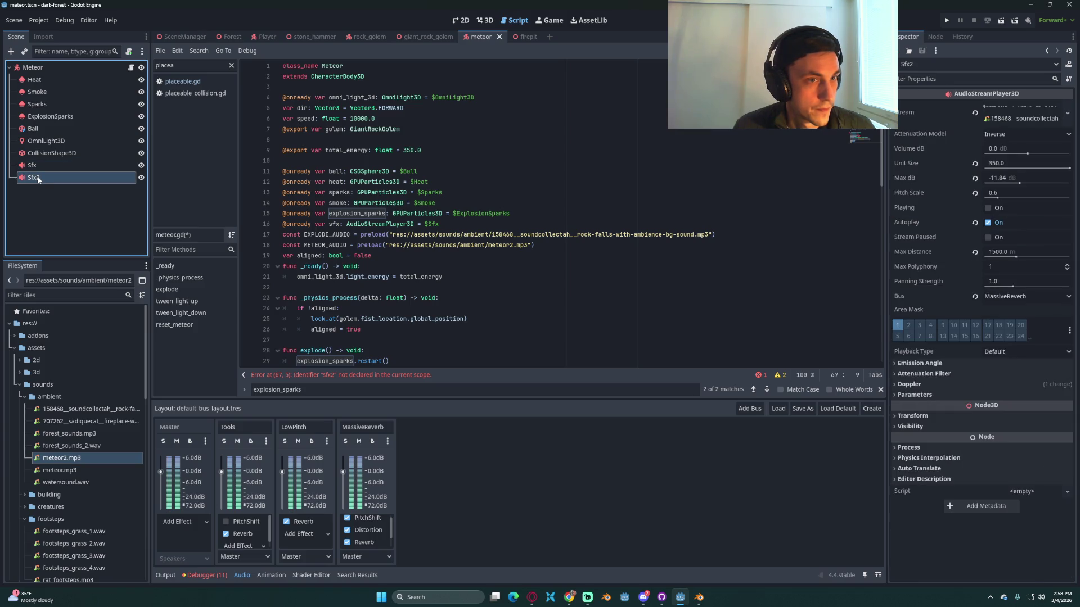
pyautogui.click(33, 187)
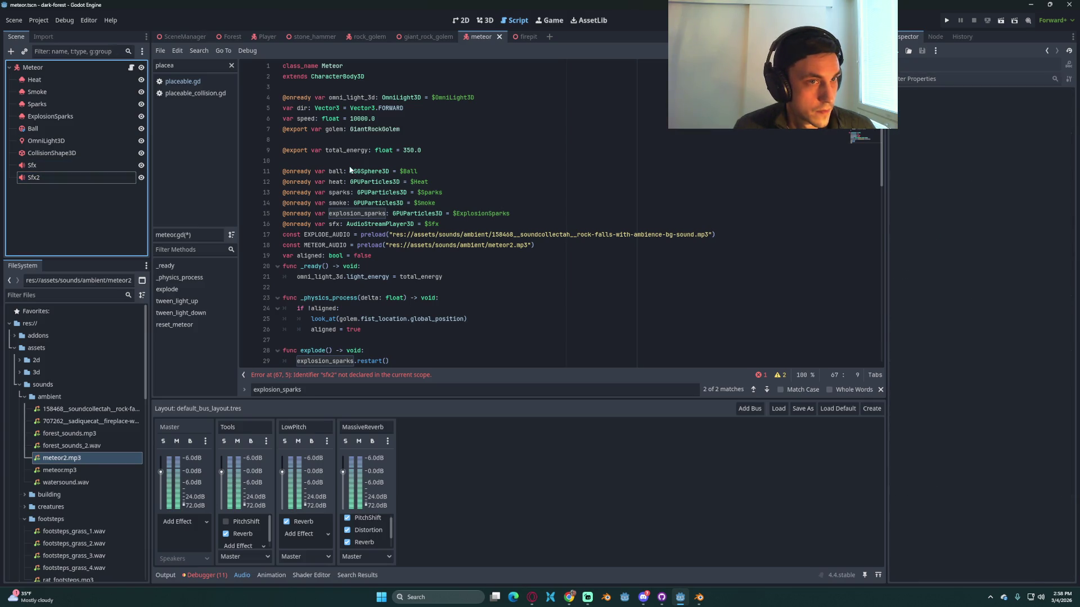
pyautogui.moveTo(45, 178); pyautogui.dragTo(286, 162)
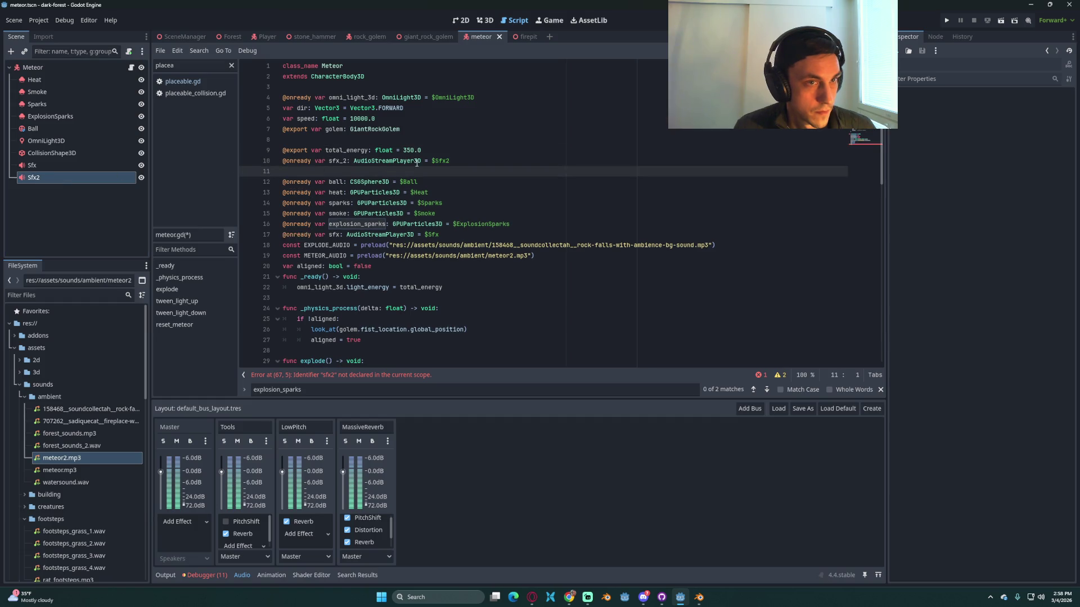
pyautogui.hotkey('alt', 'Down')
pyautogui.hotkey('alt', 'Down')
pyautogui.hotkey('alt', 'Down')
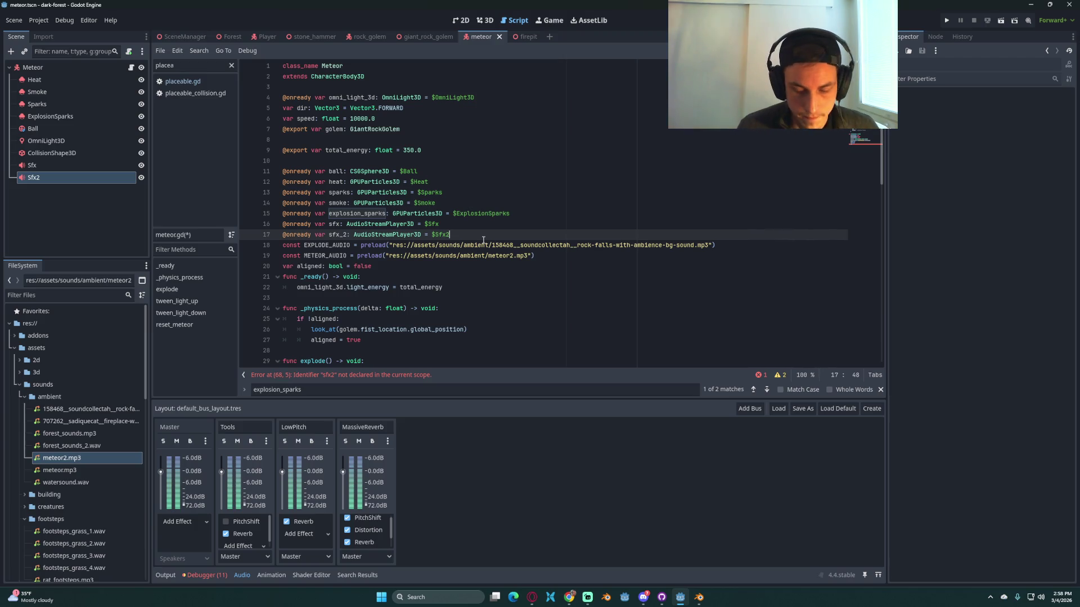
pyautogui.press('Return')
pyautogui.hotkey('ctrl', 's')
# Step: Add sfx_2.stop() in reset_meteor() and sfx_2.play() after sfx.stop() in explode(), then save
pyautogui.scroll(-14, 506, 240)
pyautogui.click(324, 333)
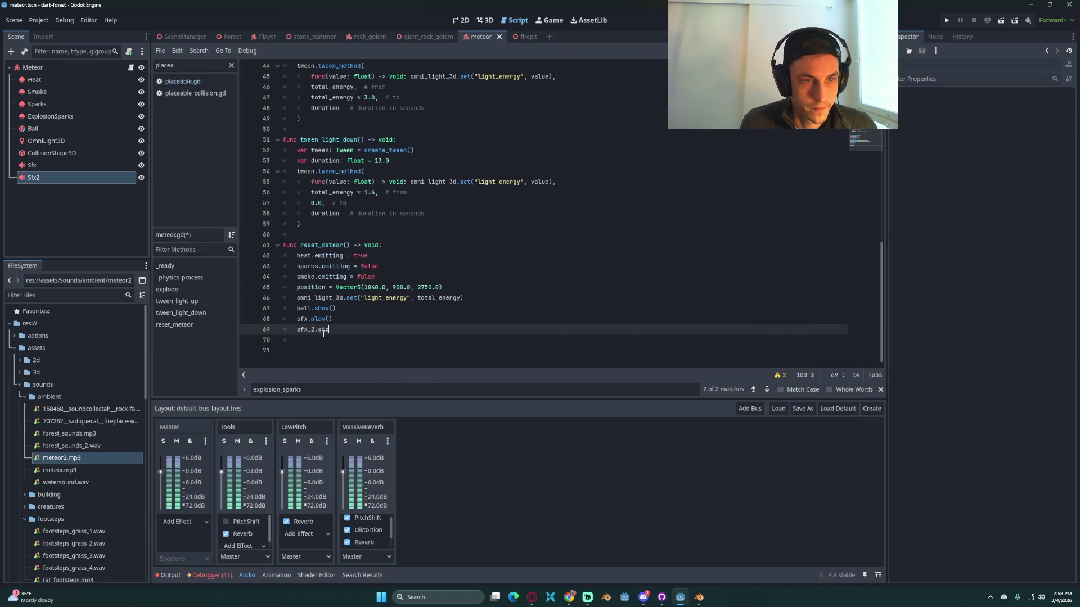
pyautogui.write('p')
pyautogui.press('Return')
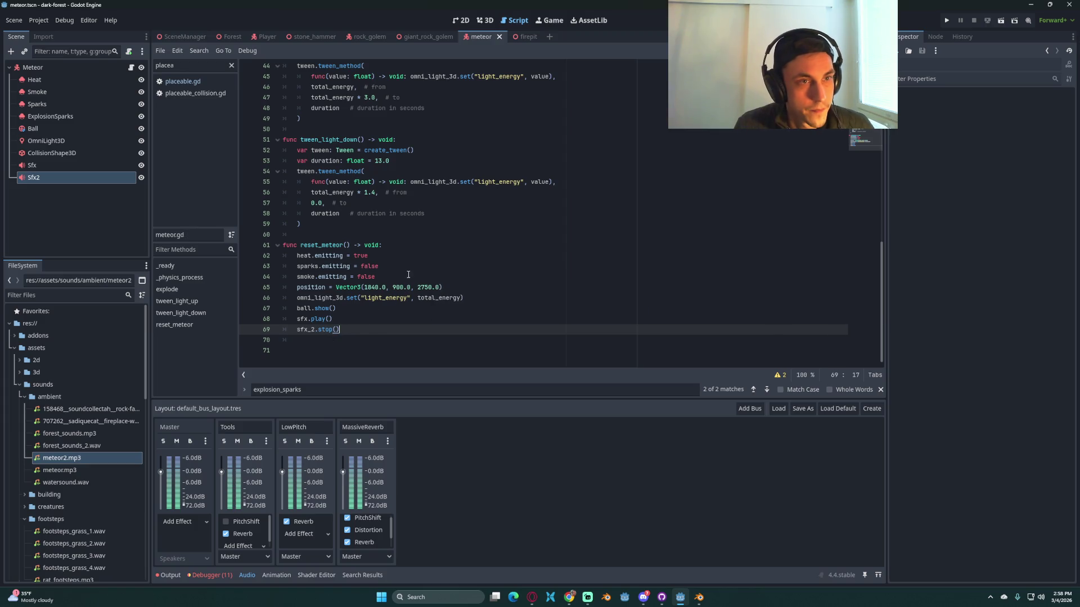
pyautogui.scroll(8, 384, 261)
pyautogui.click(384, 261)
pyautogui.click(362, 255)
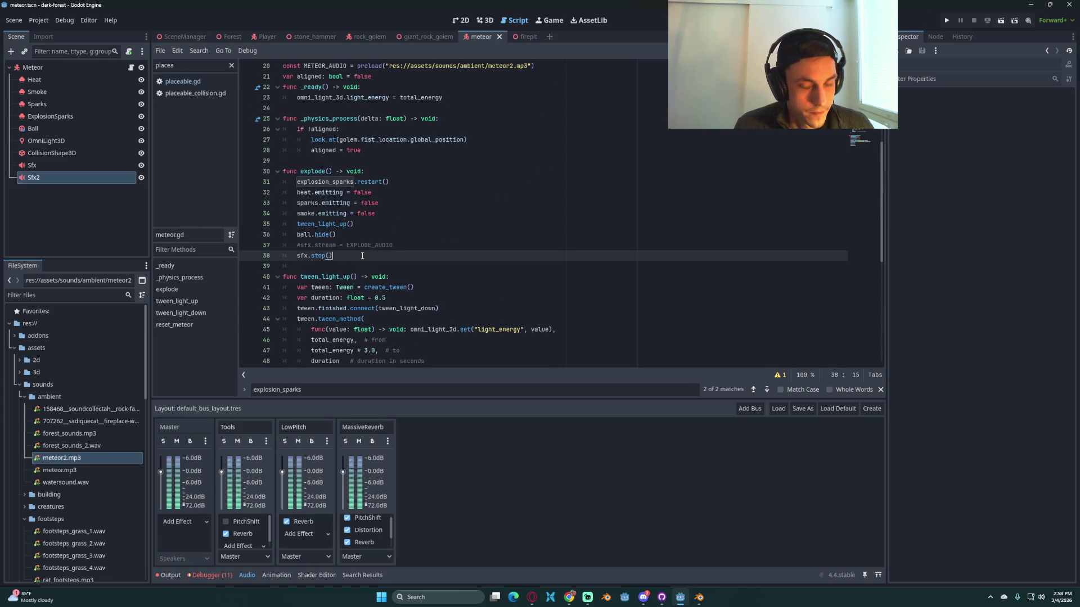
pyautogui.press('Return')
pyautogui.write('x')
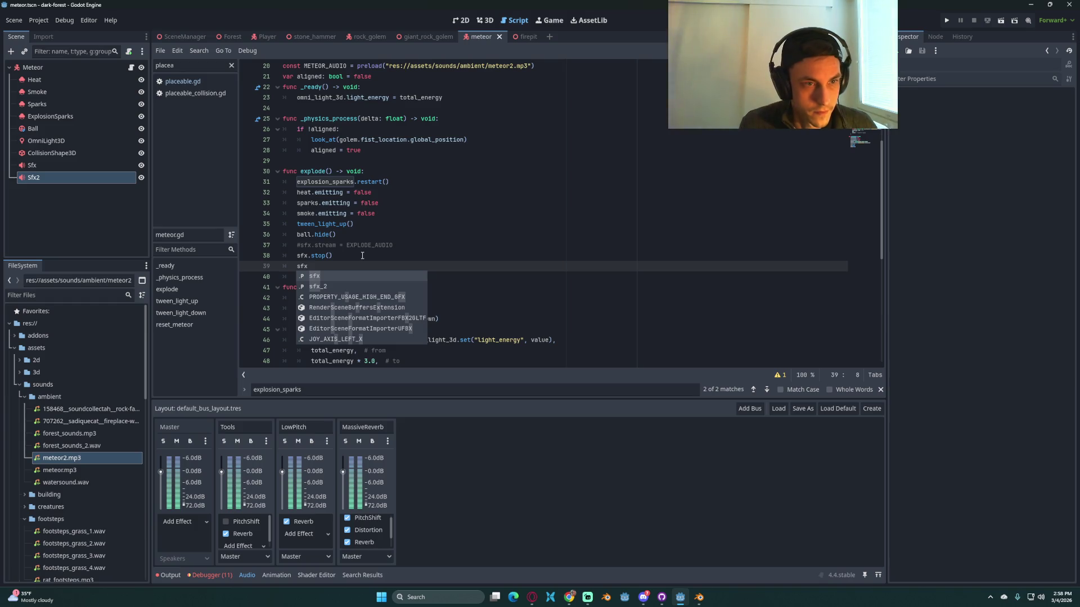
pyautogui.press('Down')
pyautogui.press('Return')
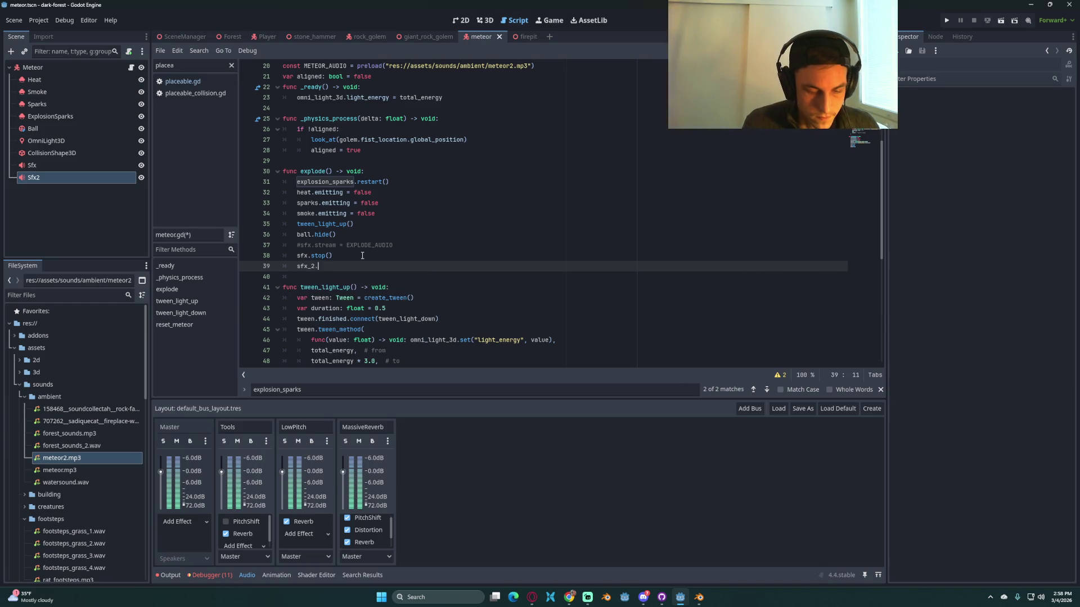
pyautogui.press('Return')
pyautogui.hotkey('ctrl', 's')
# Step: Jump to line 15 of meteor.gd and launch the game with F5
pyautogui.click(429, 243)
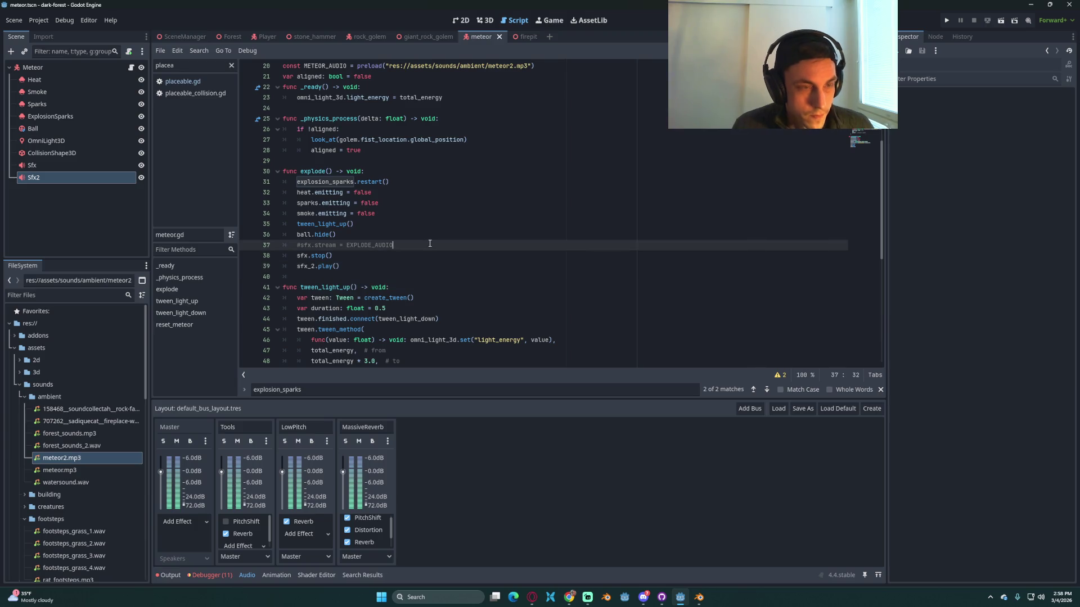
pyautogui.hotkey('ctrl', 'l')
pyautogui.write('15')
pyautogui.press('Return')
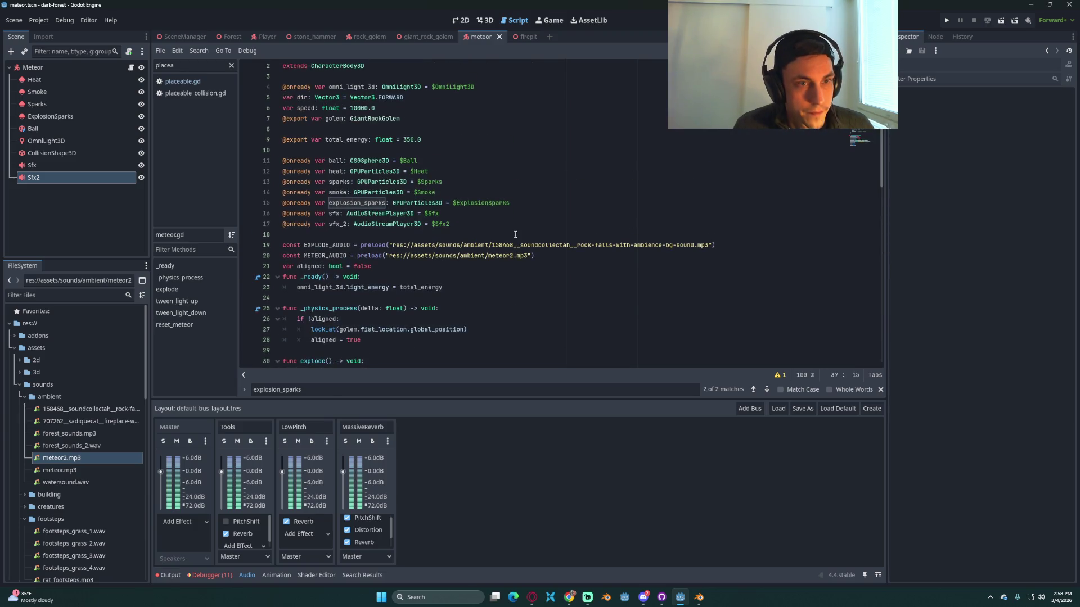
pyautogui.press('F5')
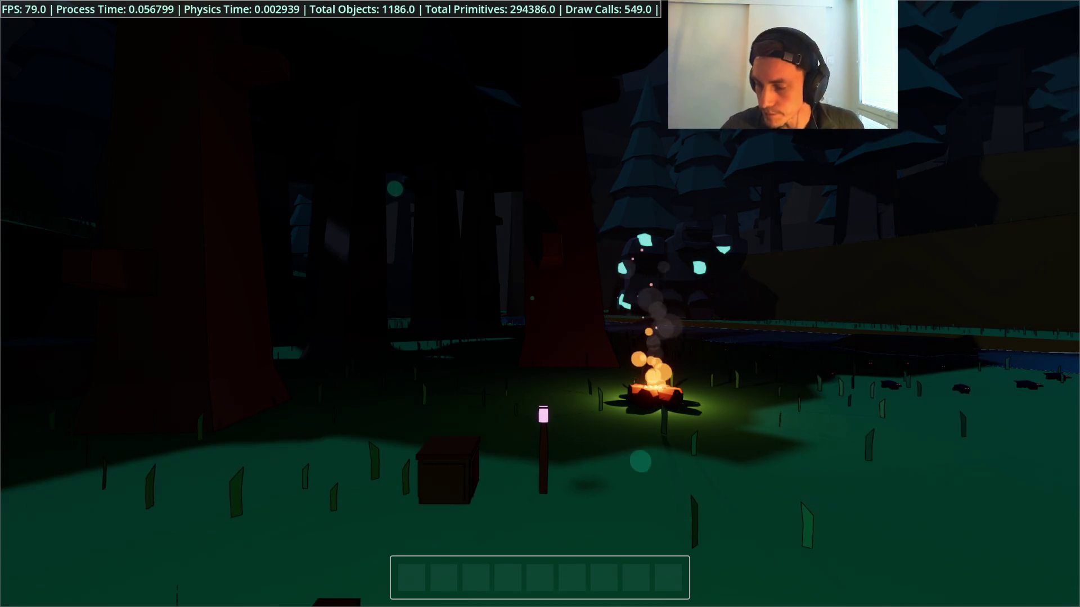
# Step: Load the saved game from the pause menu, play briefly, then stop with F8
pyautogui.press('Escape')
pyautogui.click(541, 304)
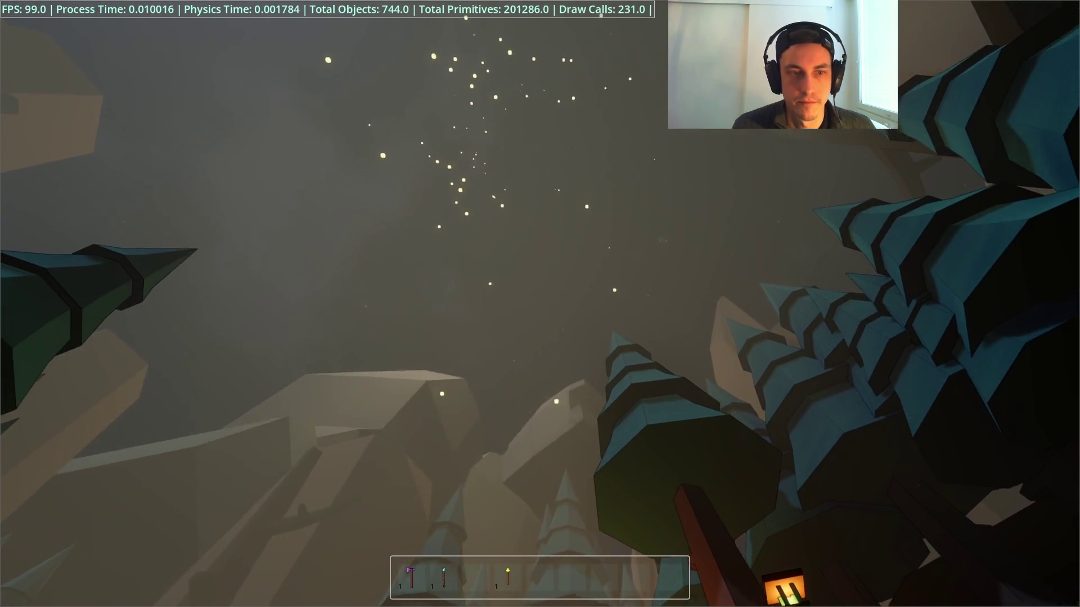
pyautogui.press('F8')
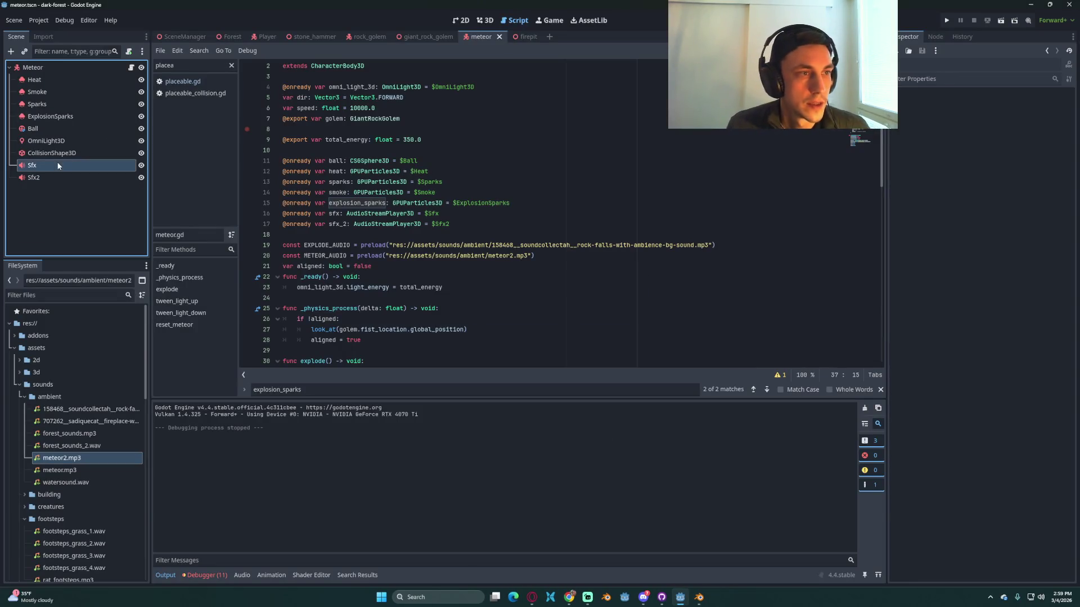
# Step: Set the Sfx Unit Size to 250 and Pitch Scale to 1.5, preview, and save
pyautogui.click(58, 164)
pyautogui.click(1022, 251)
pyautogui.write('250')
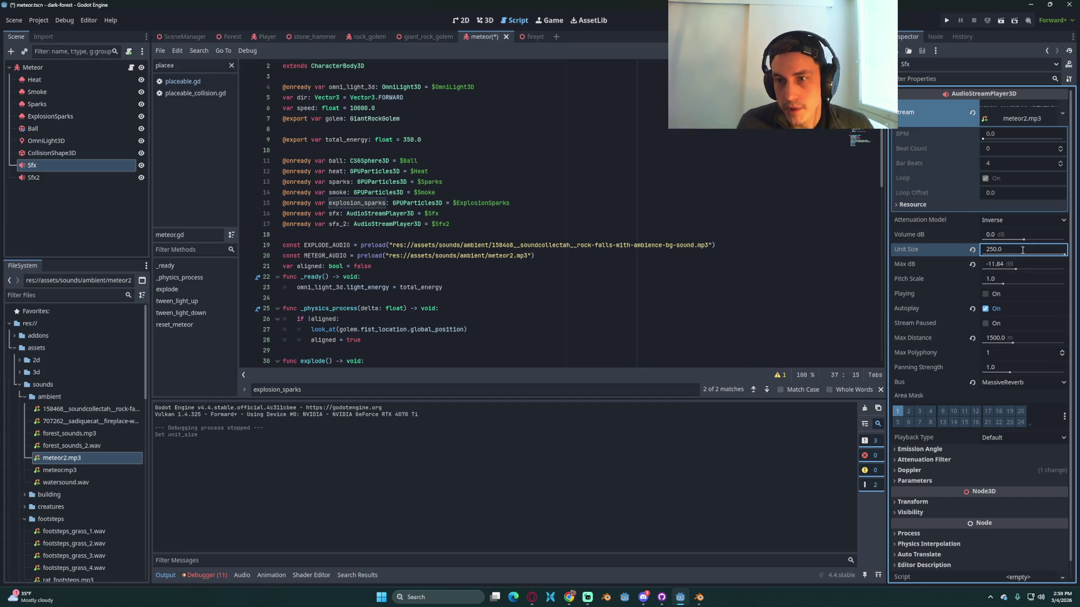
pyautogui.hotkey('ctrl', 's')
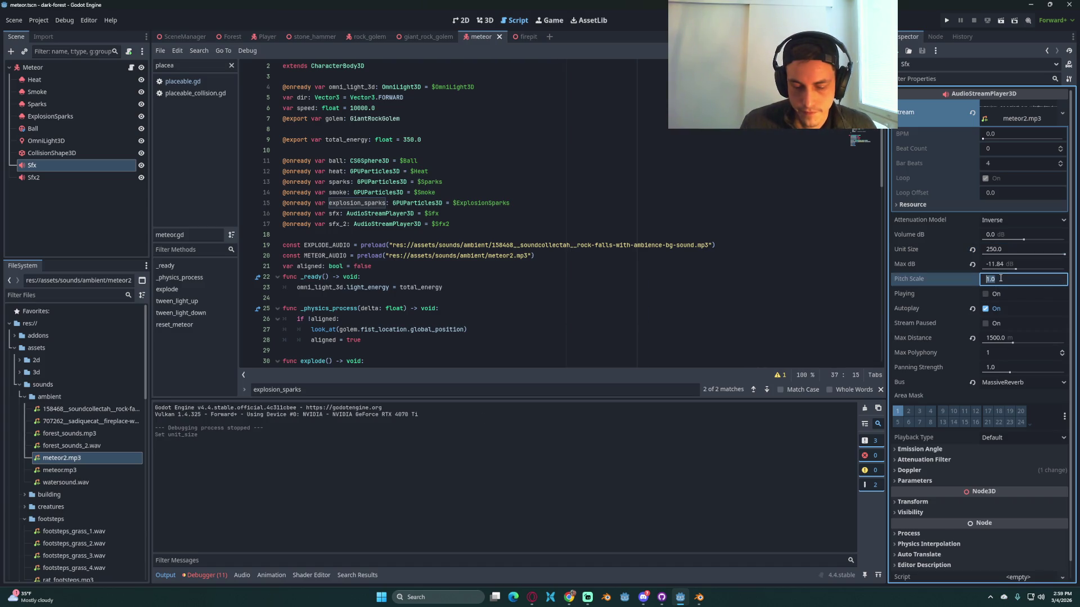
pyautogui.click(1023, 278)
pyautogui.write('1.2')
pyautogui.press('Return')
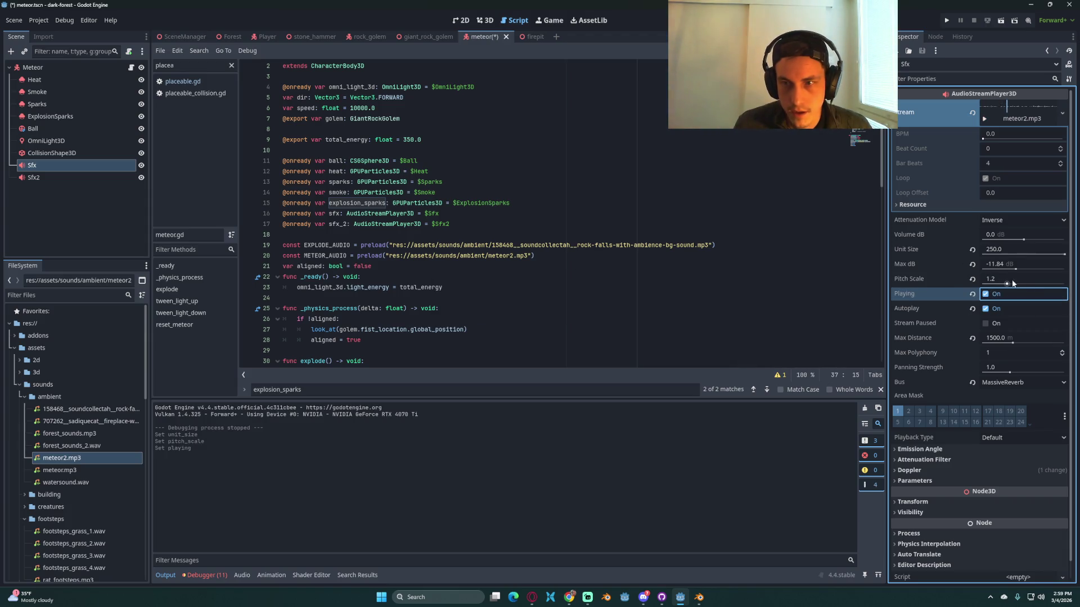
pyautogui.write('1.5')
pyautogui.press('Return')
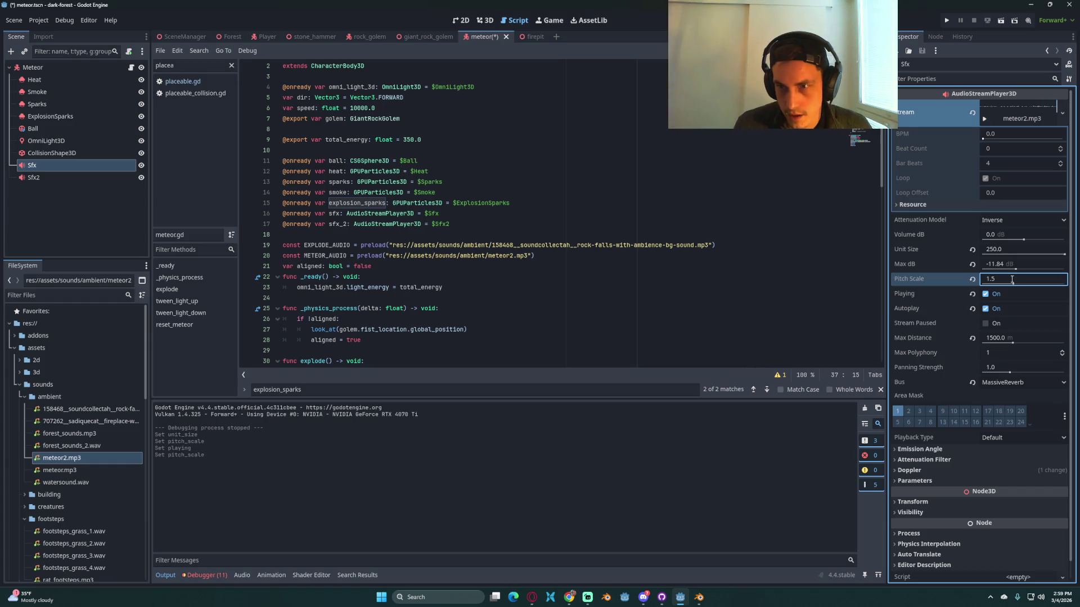
pyautogui.hotkey('ctrl', 's')
pyautogui.click(983, 293)
pyautogui.hotkey('ctrl', 's')
pyautogui.hotkey('ctrl', 's')
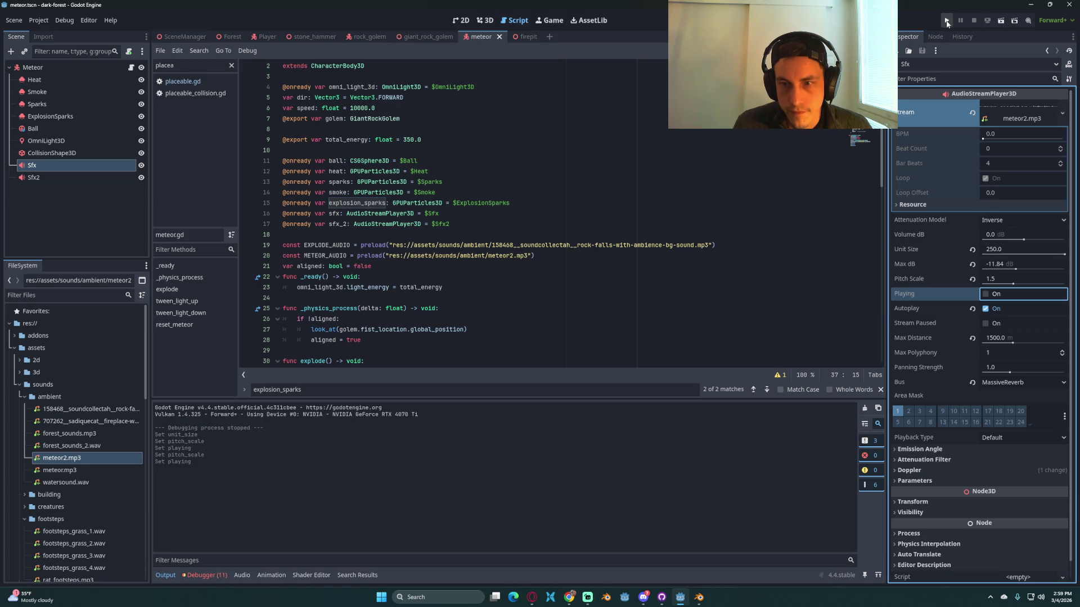
# Step: Inspect the Doppler, Attenuation Filter and Emission Angle settings, then launch the game
pyautogui.click(928, 472)
pyautogui.click(928, 470)
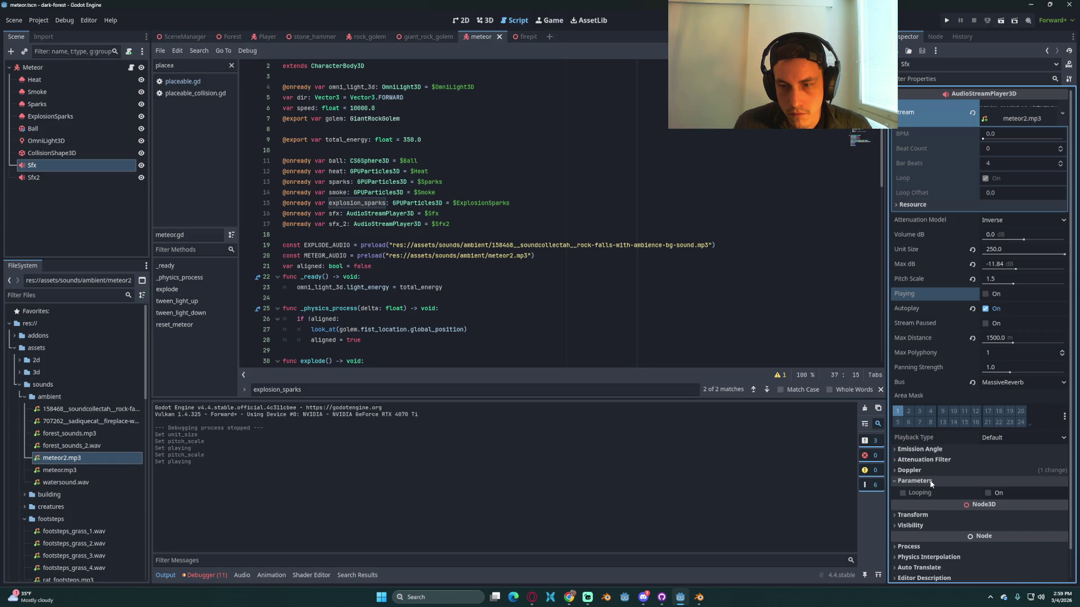
pyautogui.click(924, 461)
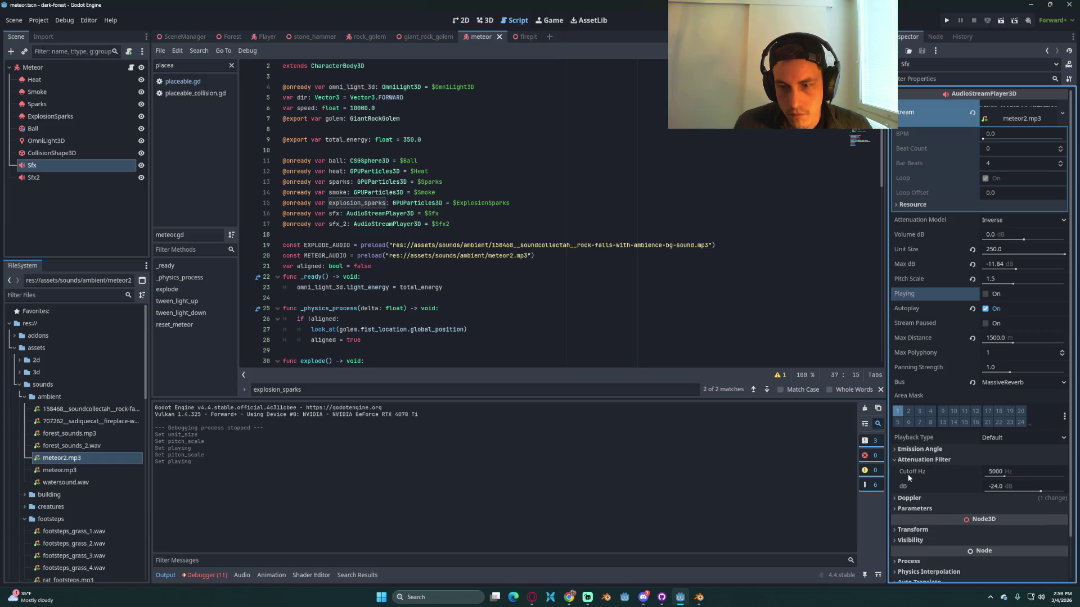
pyautogui.moveTo(911, 472)
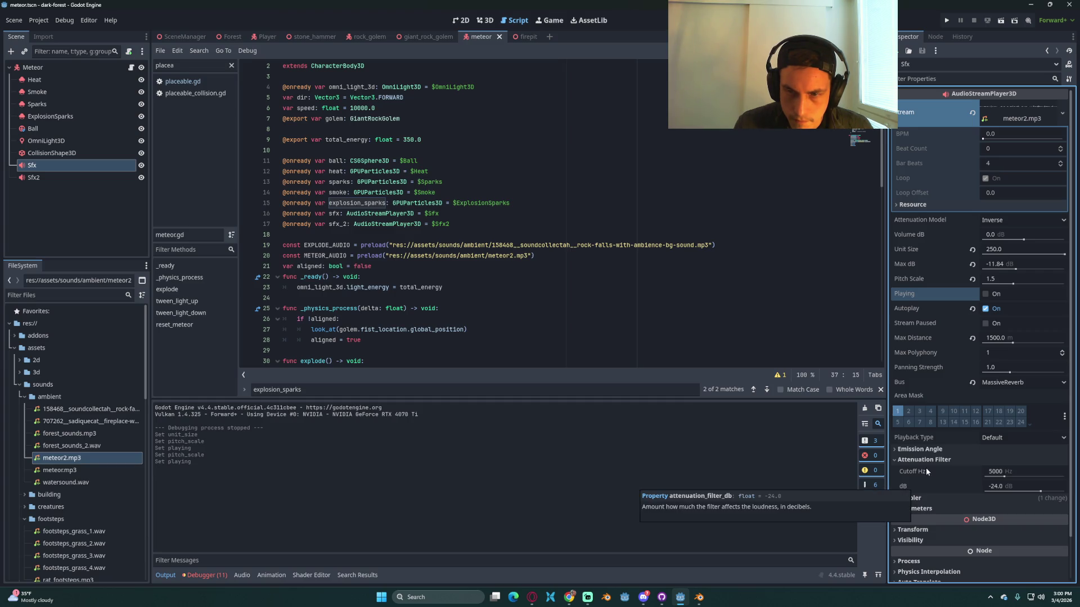
pyautogui.click(924, 459)
pyautogui.click(924, 449)
pyautogui.moveTo(923, 465)
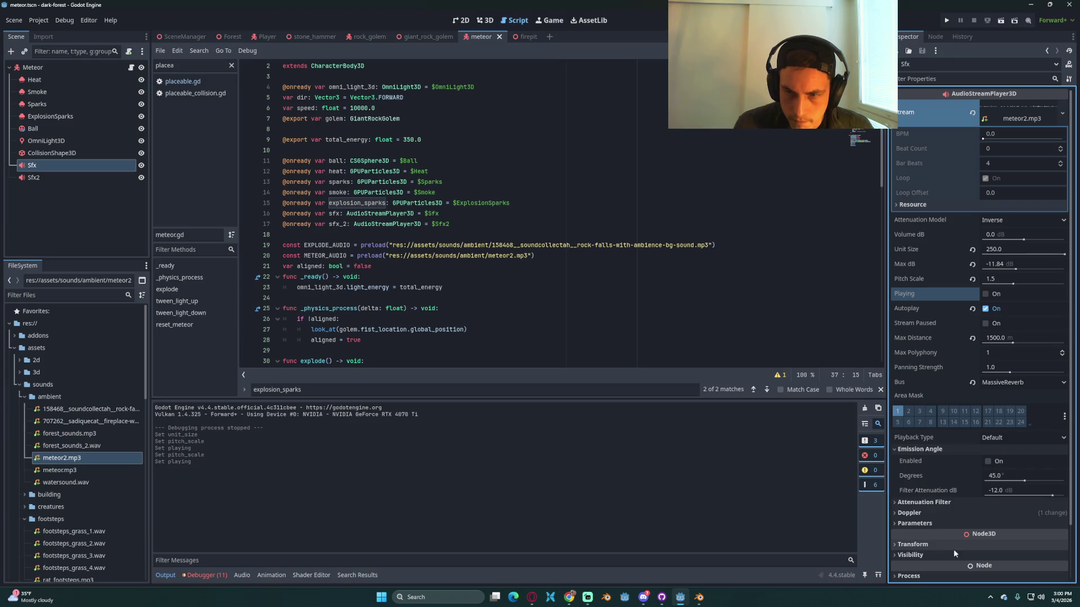
pyautogui.click(907, 449)
pyautogui.click(626, 203)
pyautogui.click(946, 20)
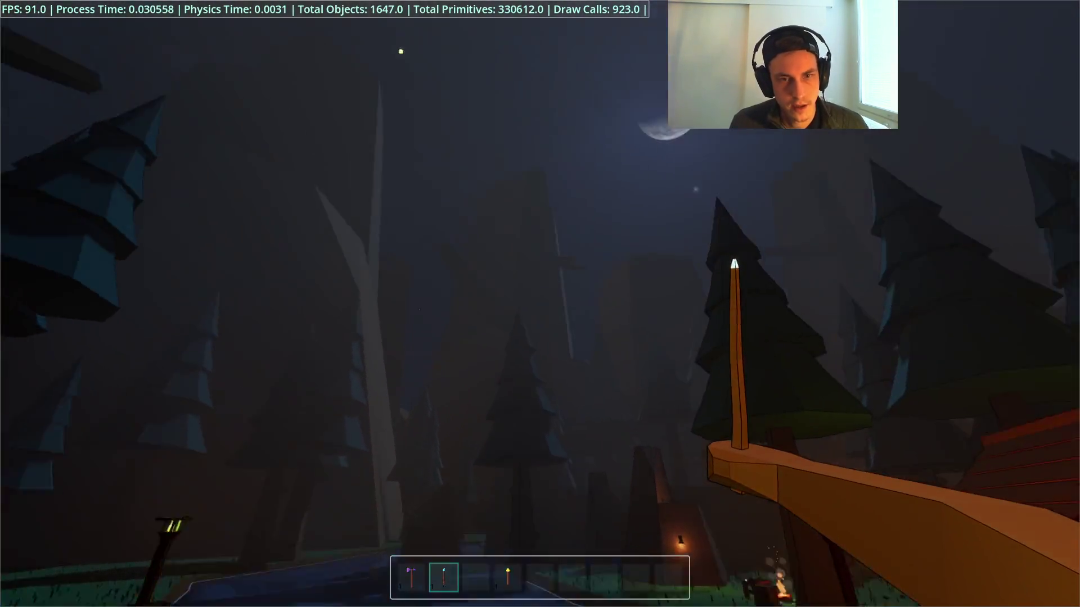
pyautogui.click(540, 304)
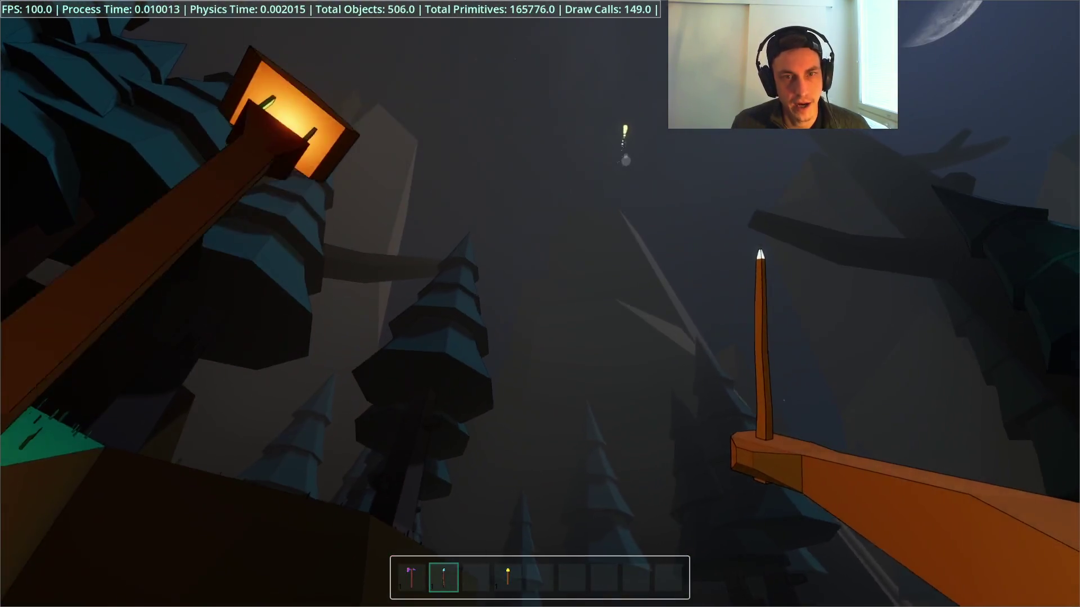
pyautogui.click(540, 304)
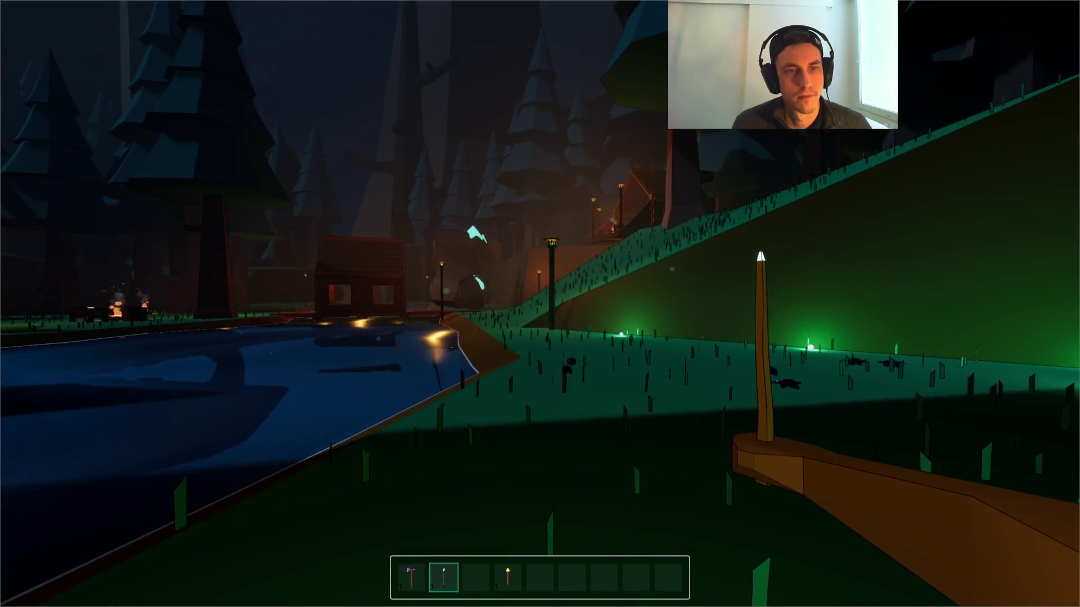
pyautogui.press('F3')
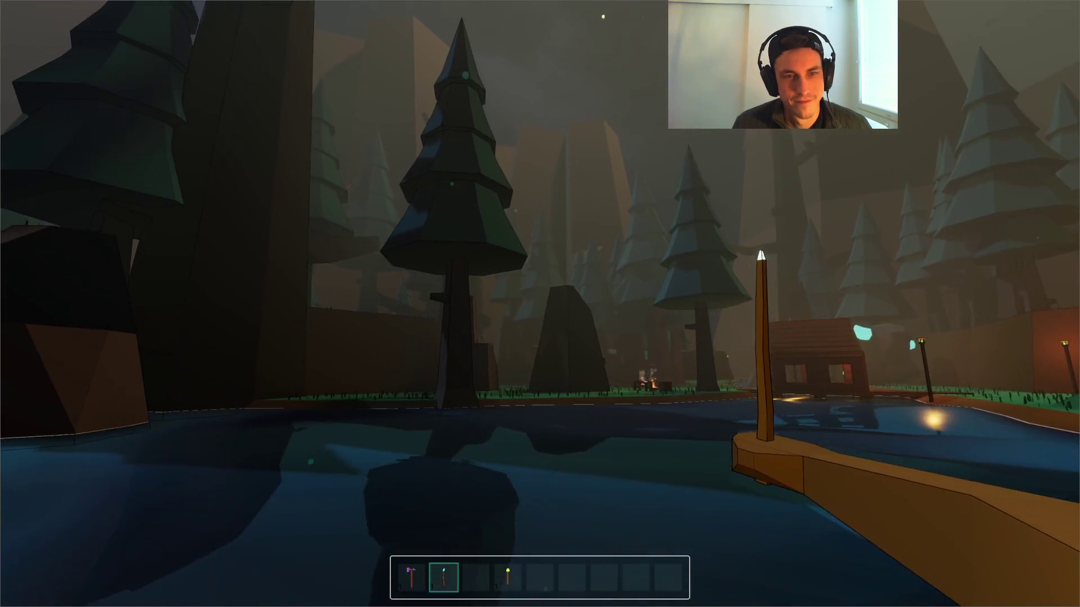
pyautogui.press('F8')
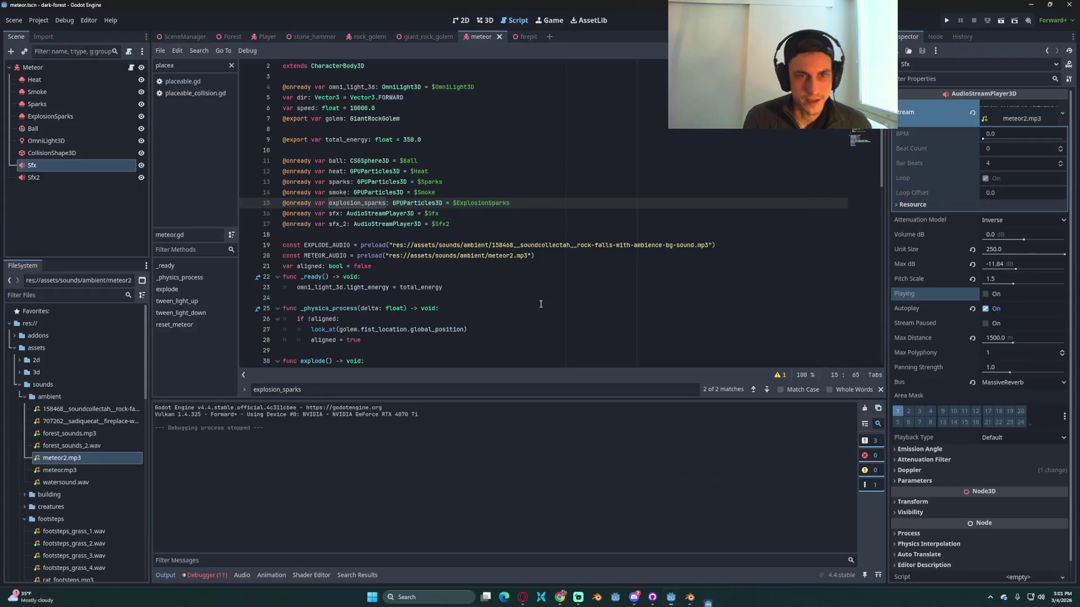
# Step: On the Sfx node set Max Distance 1200 and Unit Size 170, save, and run the game
pyautogui.press('Down')
pyautogui.click(70, 153)
pyautogui.click(32, 165)
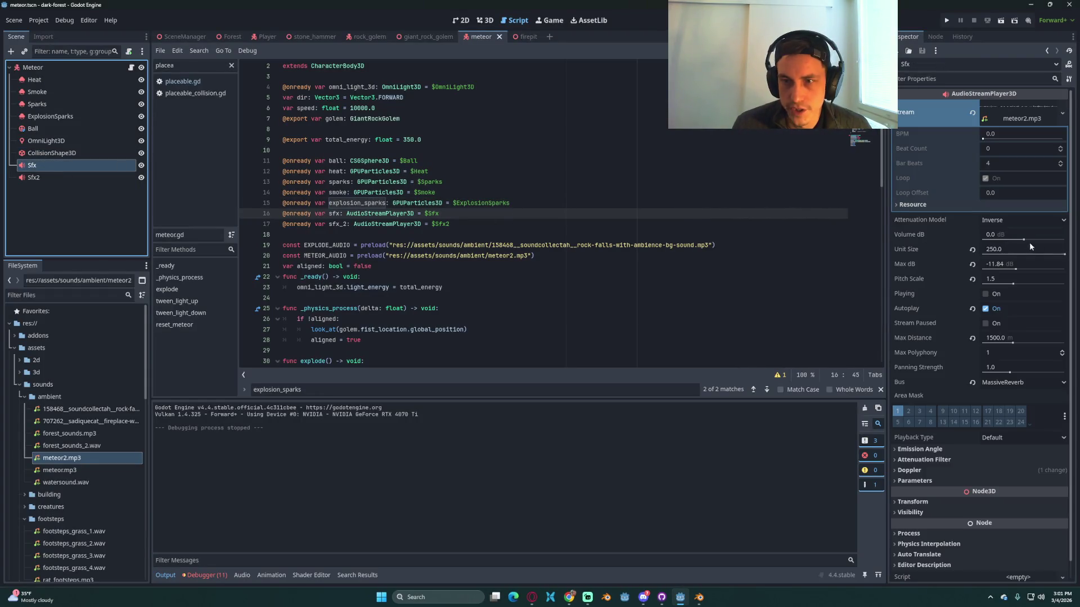
pyautogui.click(1003, 338)
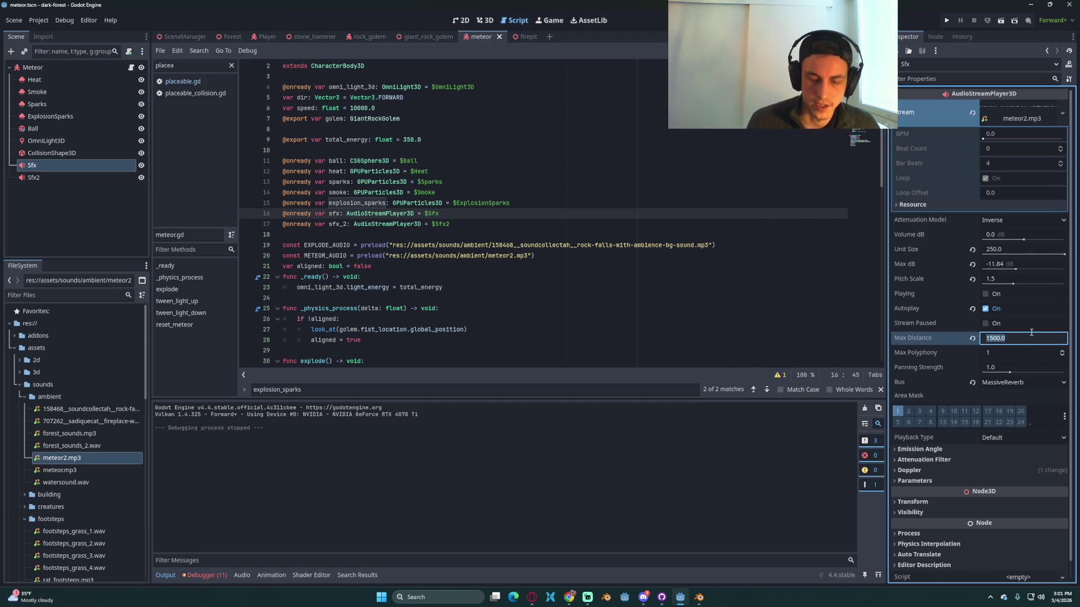
pyautogui.write('1200')
pyautogui.hotkey('ctrl', 's')
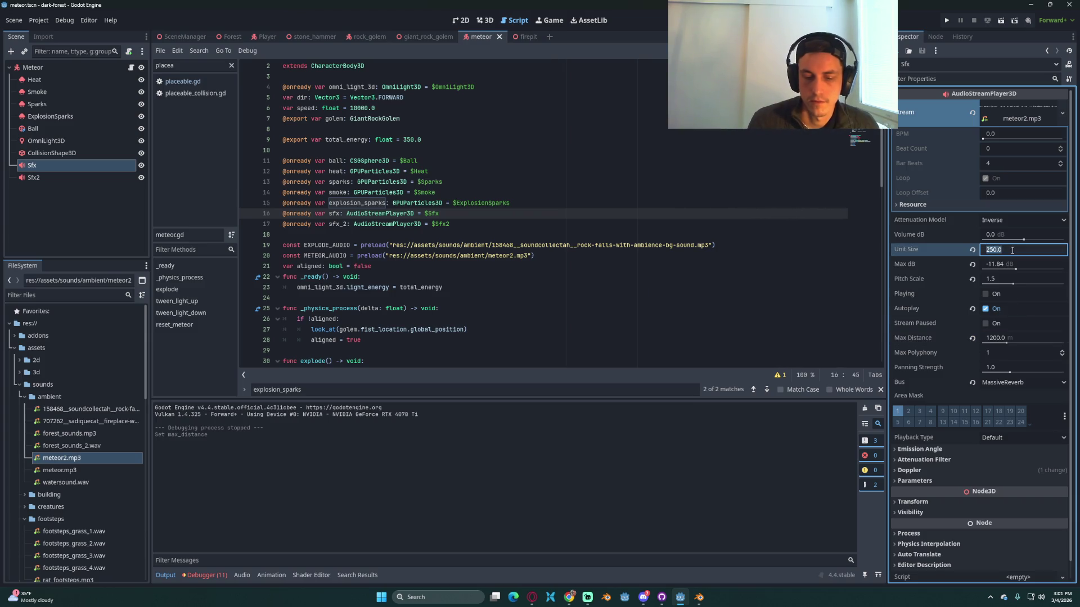
pyautogui.click(946, 21)
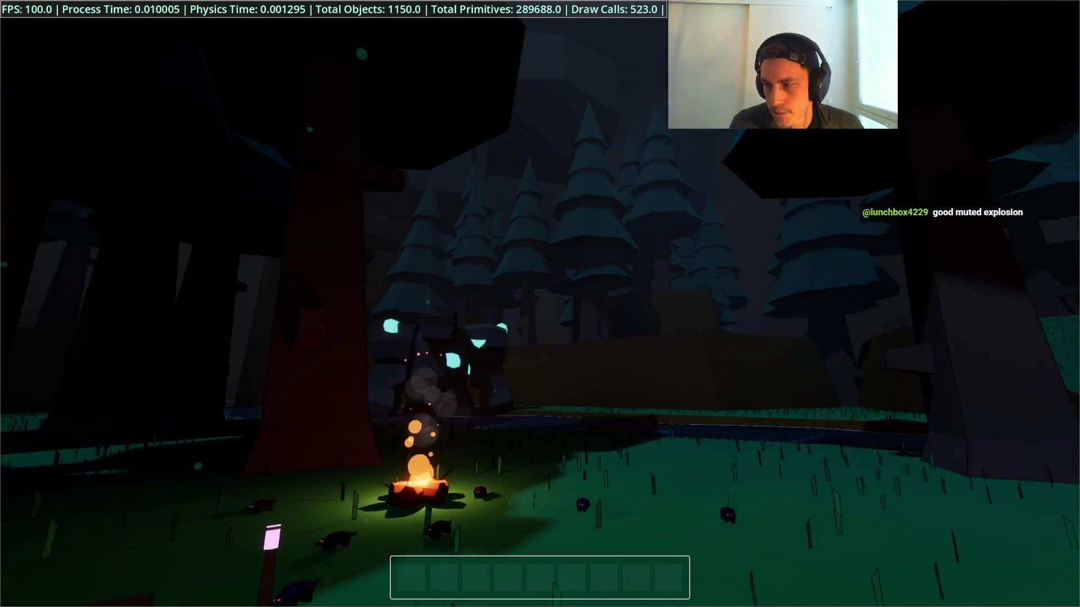
pyautogui.press('2')
pyautogui.press('Escape')
pyautogui.click(542, 289)
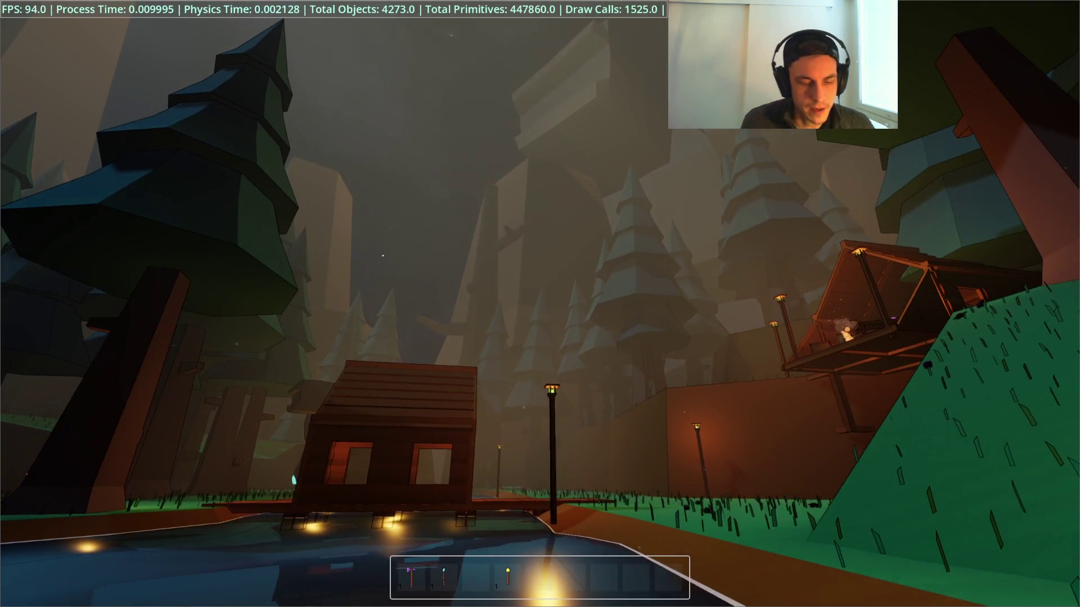
pyautogui.press('F8')
# Step: Open the giant_rock_golem scene and inspect its root, armature and Skeleton3D nodes
pyautogui.click(428, 37)
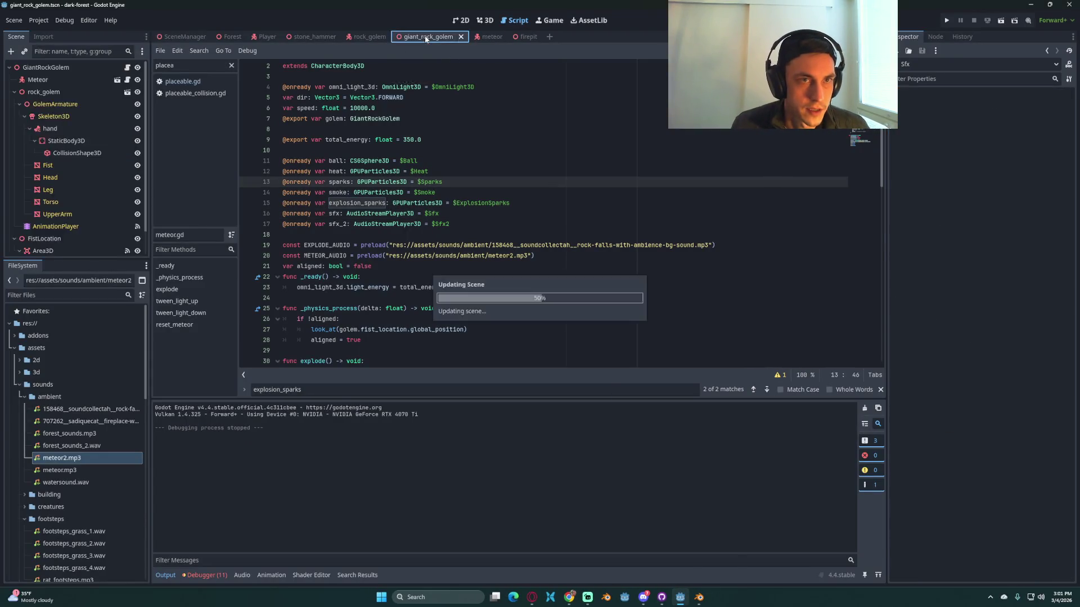
pyautogui.click(70, 77)
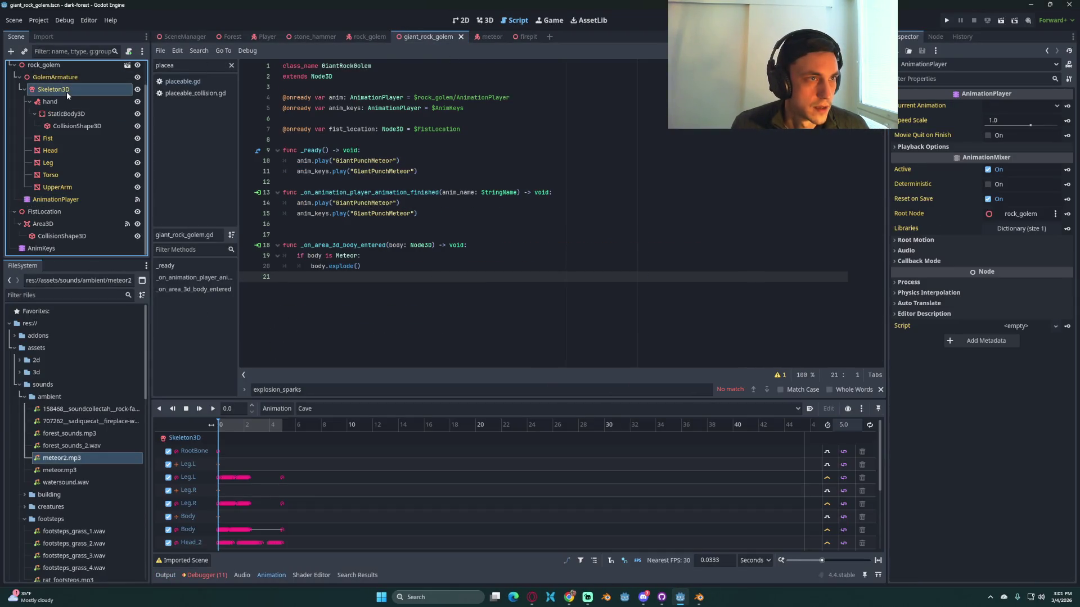
pyautogui.click(55, 65)
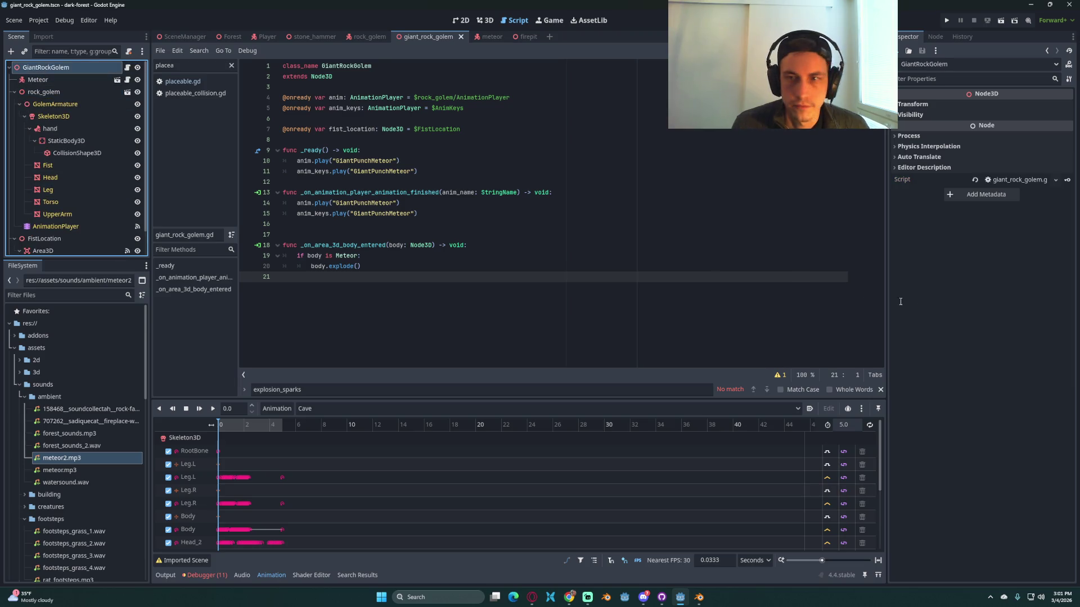
pyautogui.click(907, 105)
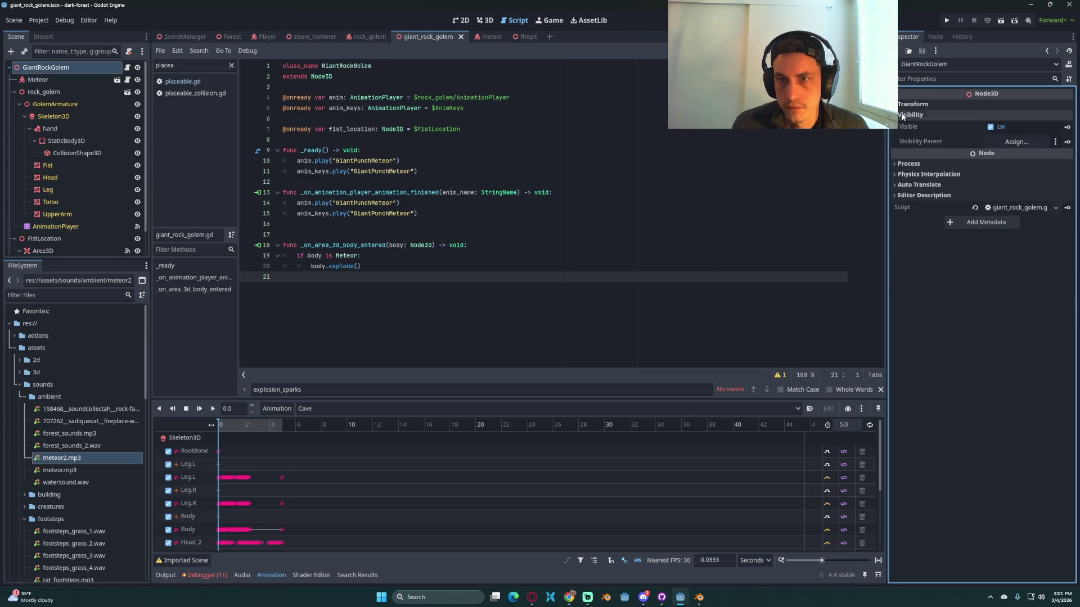
pyautogui.click(44, 93)
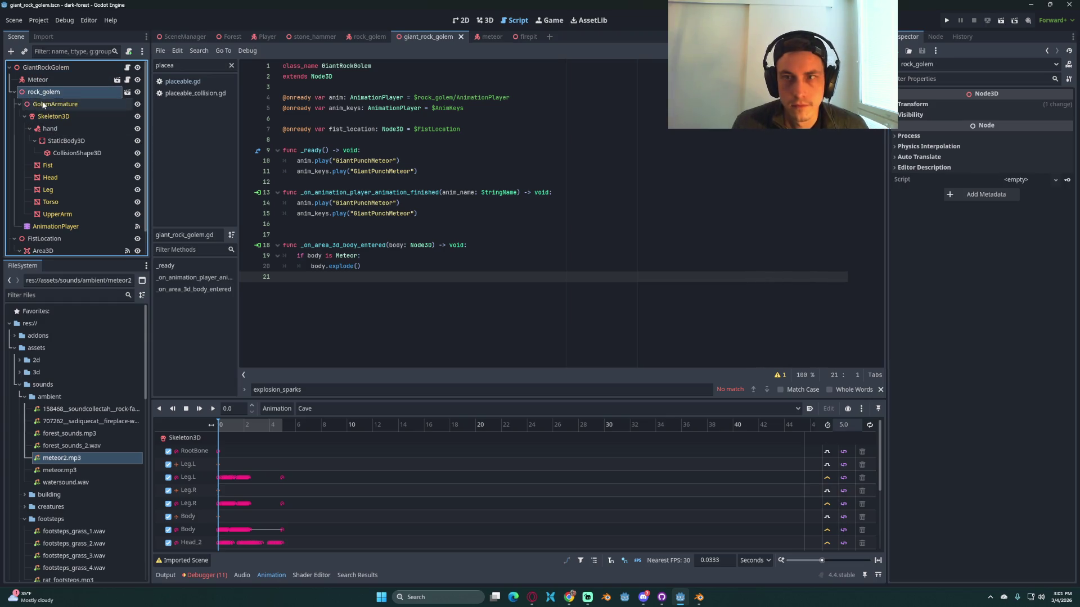
pyautogui.click(44, 105)
pyautogui.click(43, 118)
pyautogui.scroll(-1, 63, 159)
pyautogui.scroll(1, 56, 154)
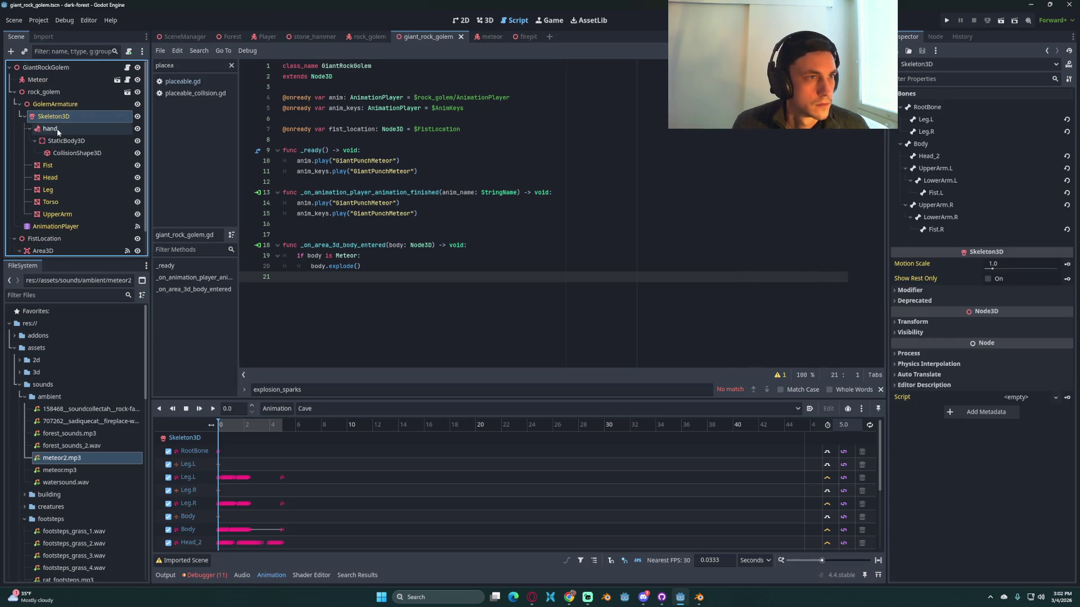
pyautogui.click(25, 116)
pyautogui.click(26, 120)
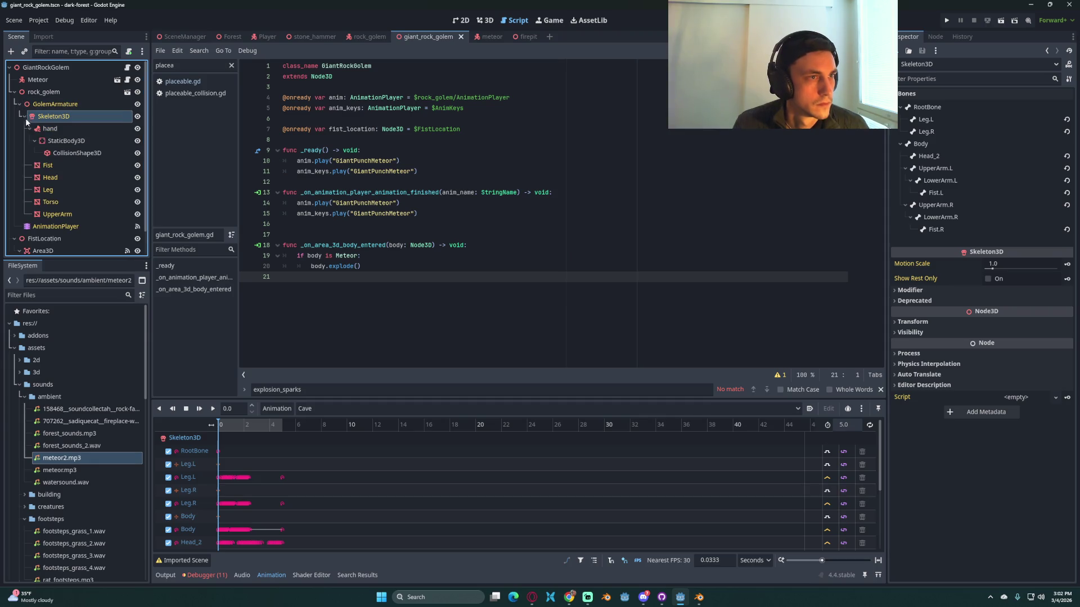
# Step: Select the UpperArm and Fist meshes together in the 3D view
pyautogui.click(50, 128)
pyautogui.click(48, 165)
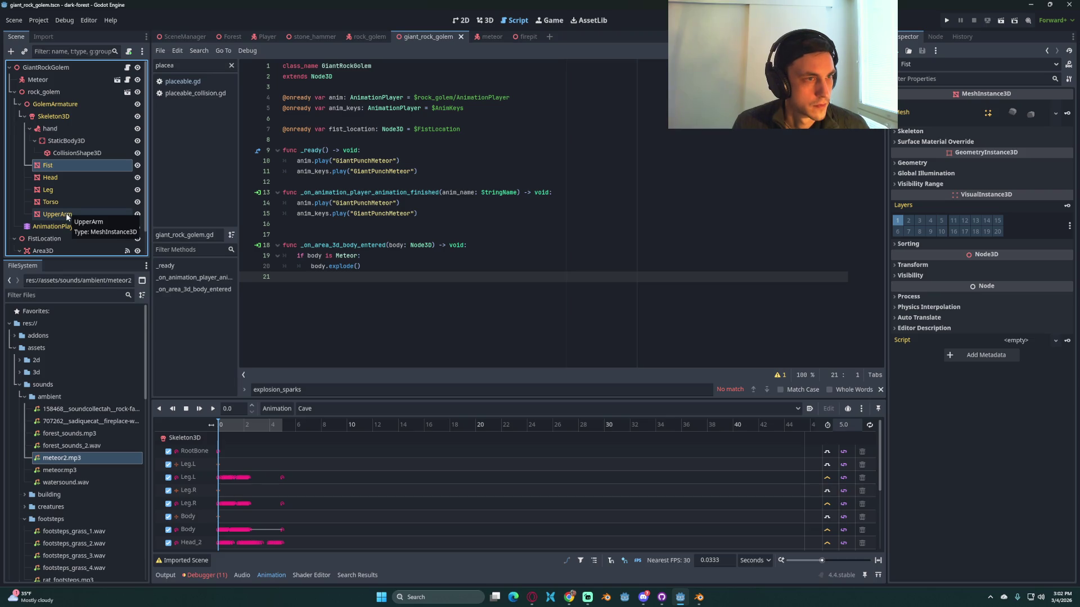
pyautogui.click(487, 21)
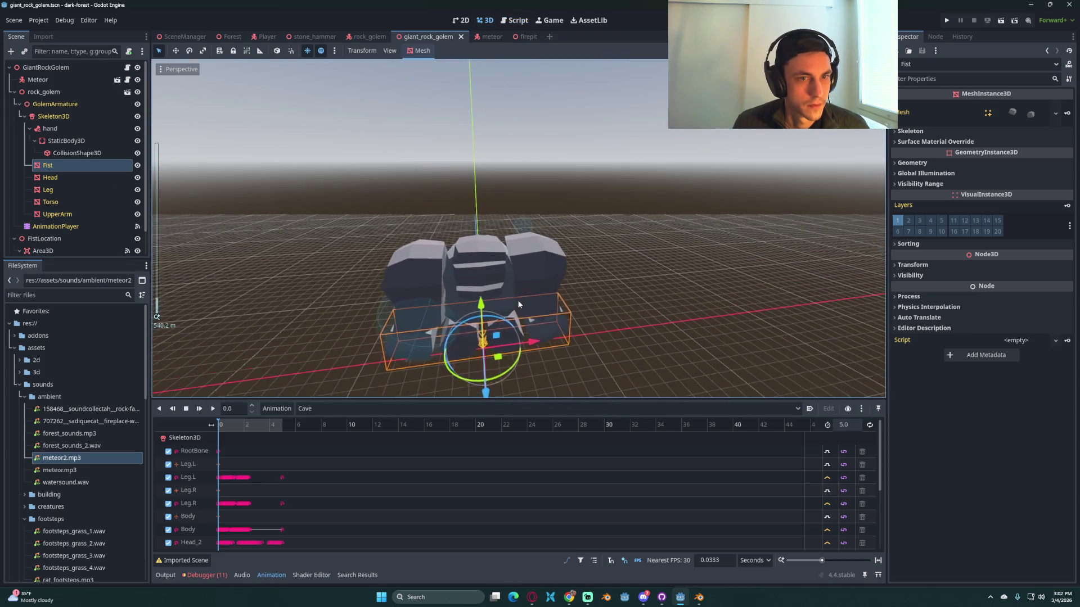
pyautogui.click(64, 214)
pyautogui.keyDown('ctrl'); pyautogui.click(60, 165); pyautogui.keyUp('ctrl')
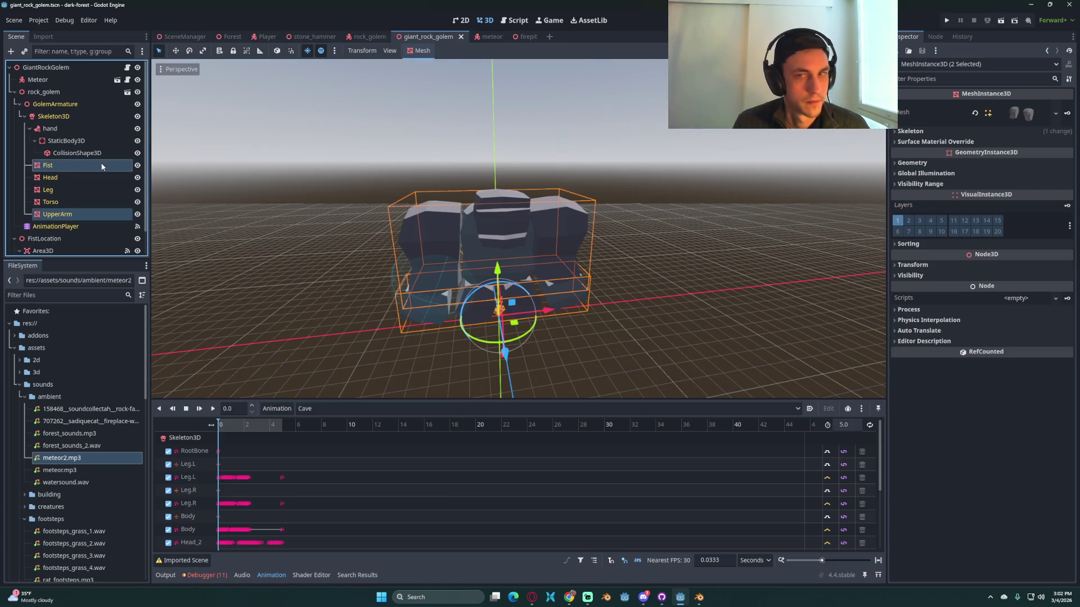
# Step: Set Geometry > Cast Shadow to Off for the Fist and UpperArm meshes
pyautogui.click(913, 275)
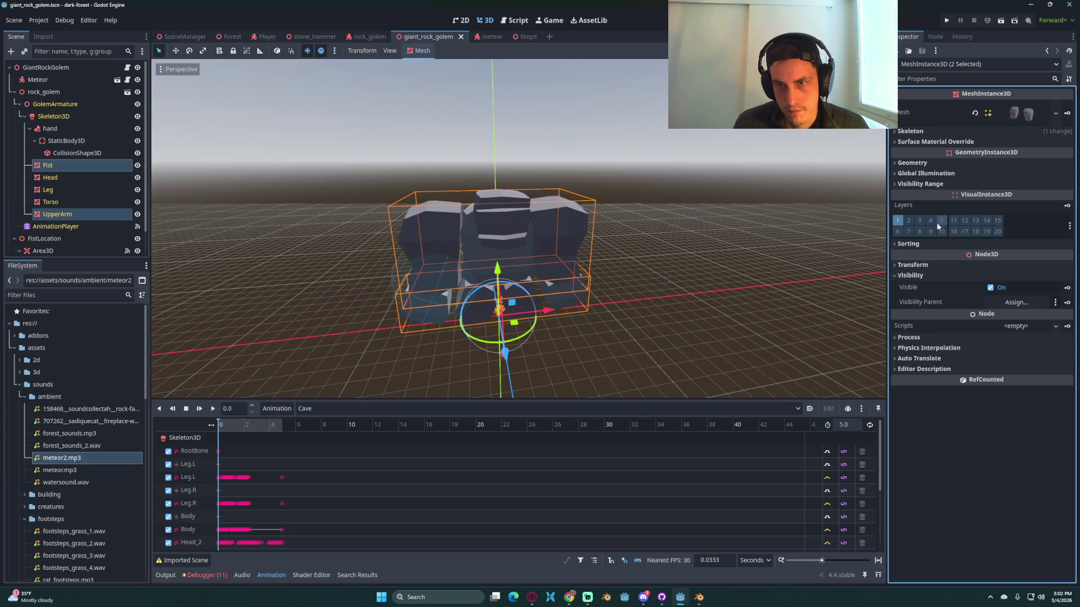
pyautogui.click(915, 265)
pyautogui.click(918, 268)
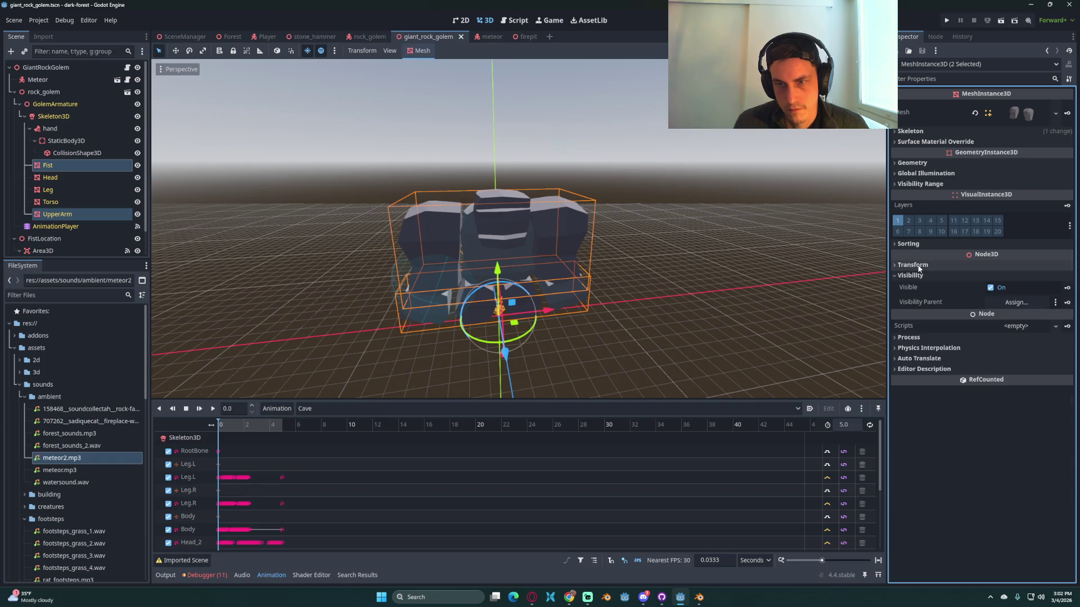
pyautogui.click(925, 245)
pyautogui.click(925, 245)
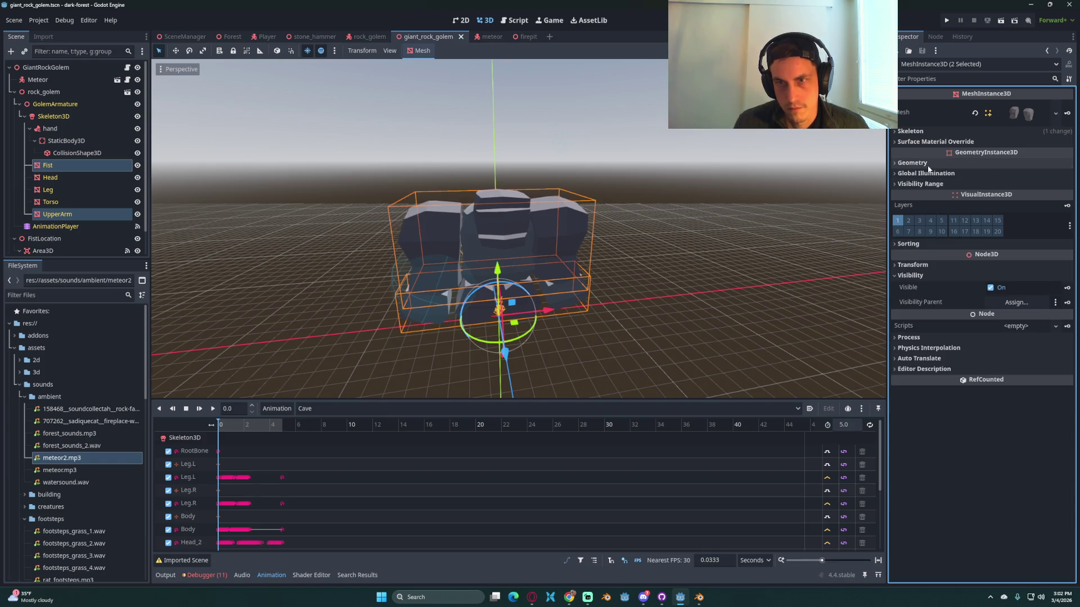
pyautogui.click(928, 185)
pyautogui.click(929, 184)
pyautogui.click(924, 164)
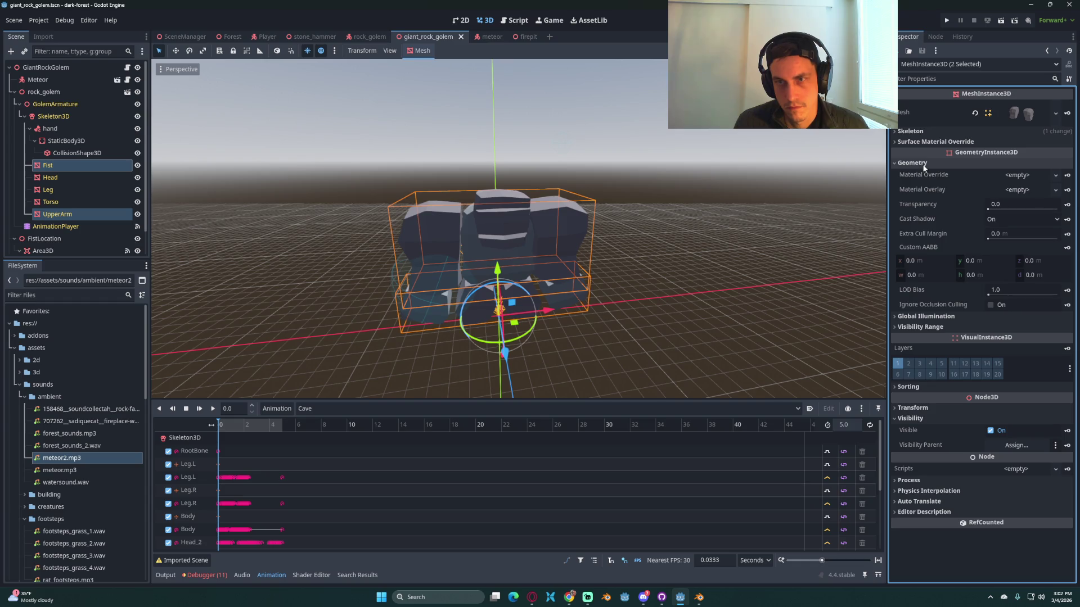
pyautogui.click(1006, 220)
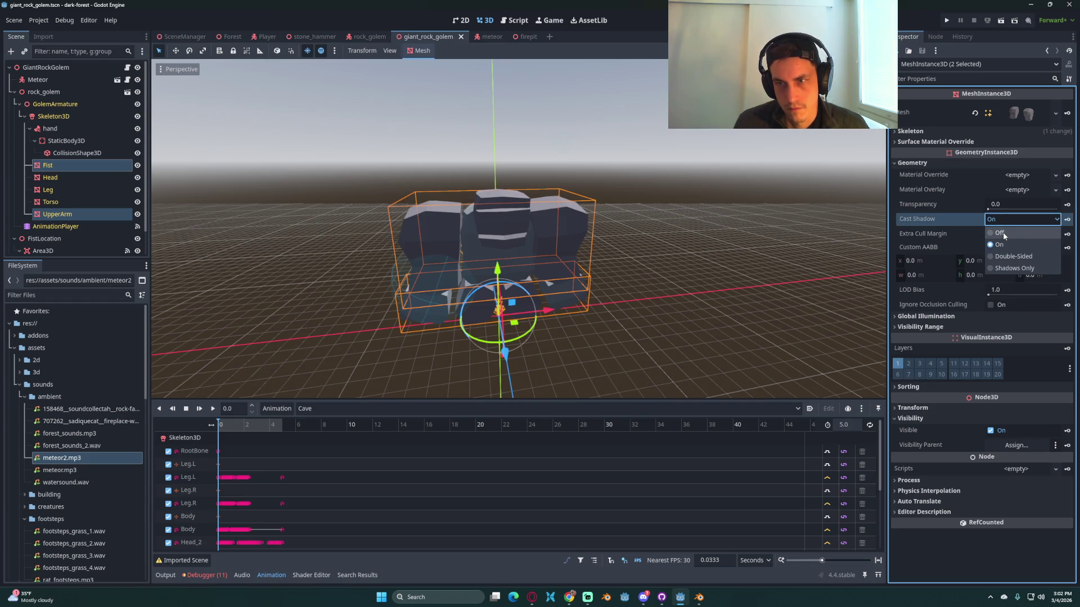
pyautogui.click(1003, 232)
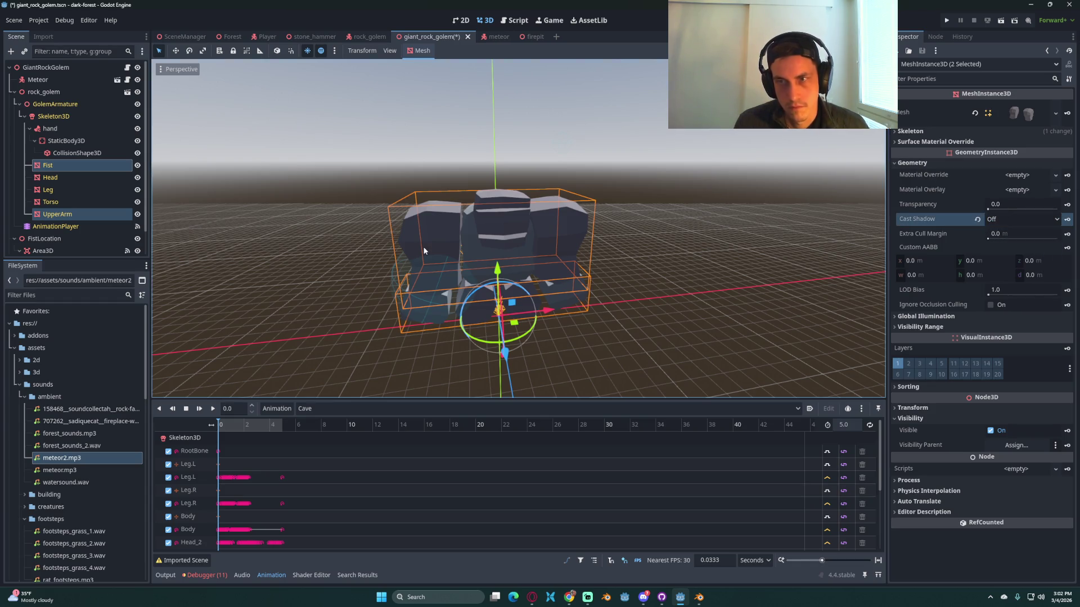
# Step: Check the Head, Leg and Torso shadow settings, reselect Fist, then save and run the game
pyautogui.click(59, 181)
pyautogui.keyDown('shift'); pyautogui.click(51, 202); pyautogui.keyUp('shift')
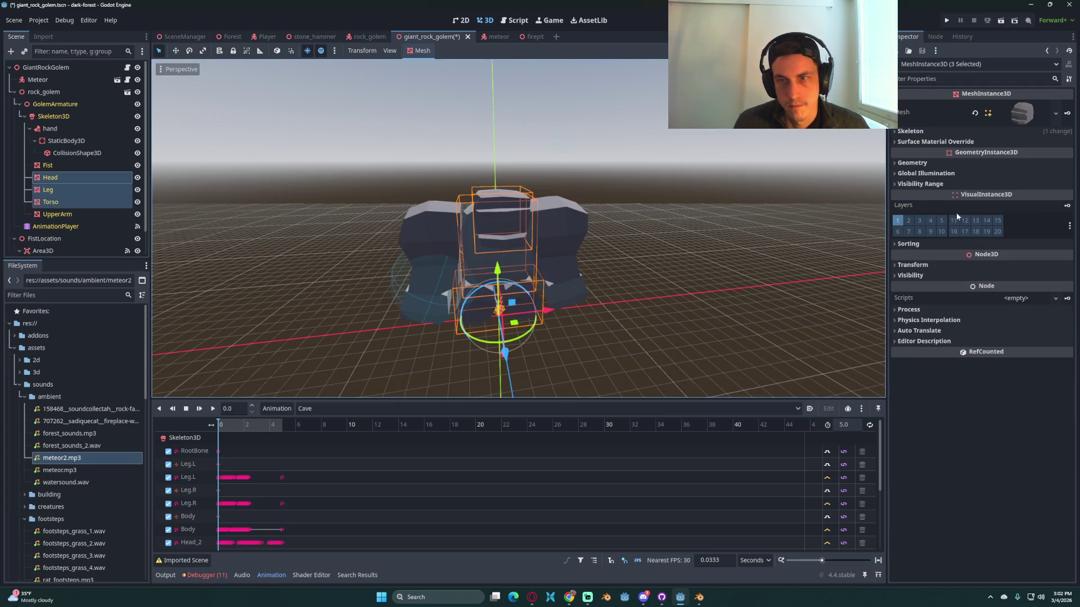
pyautogui.click(933, 163)
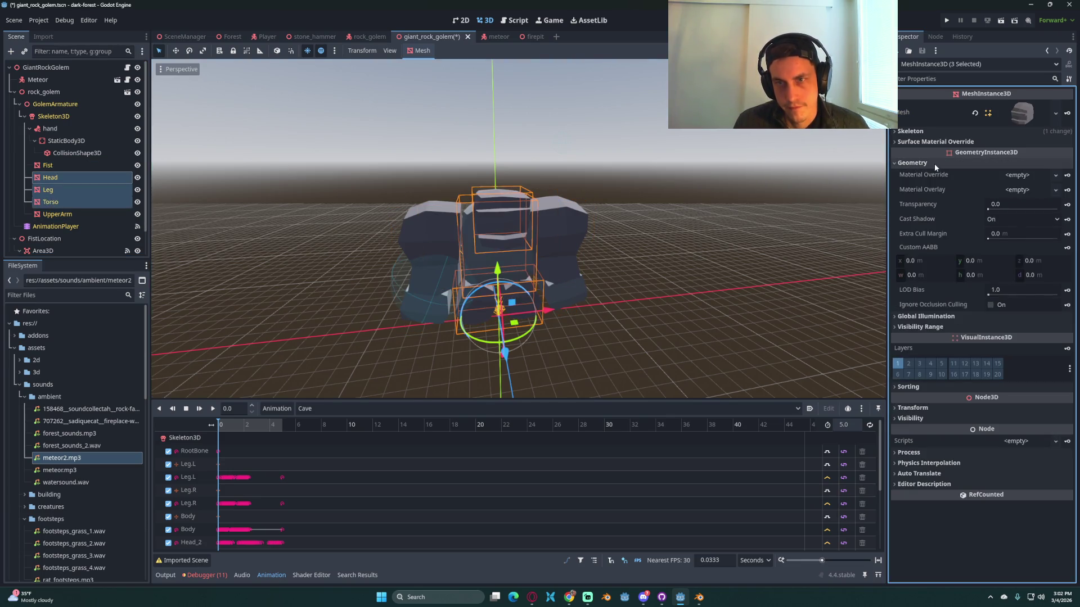
pyautogui.click(1009, 220)
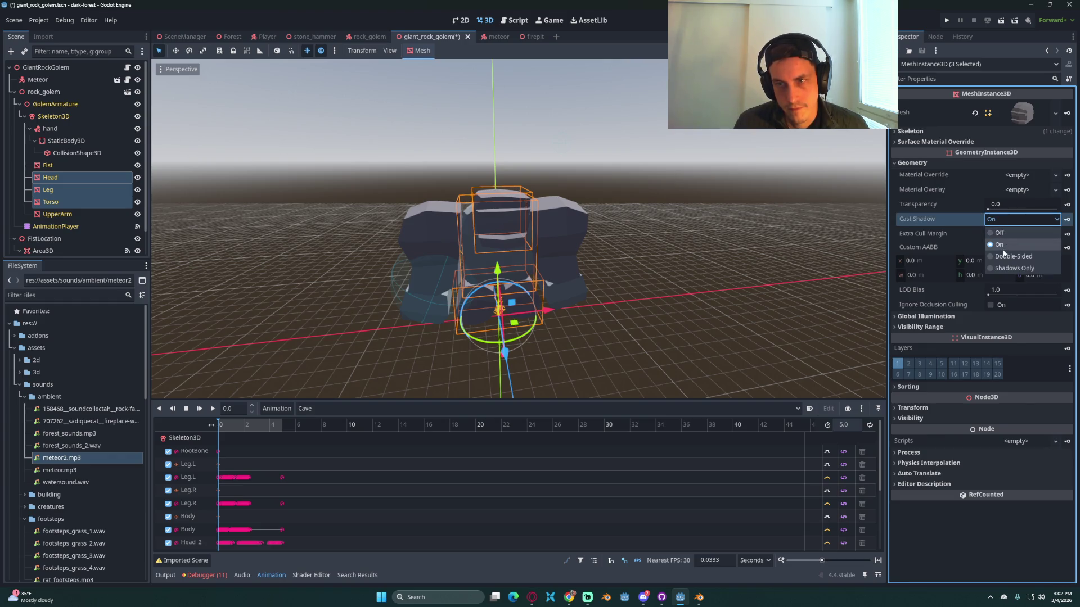
pyautogui.click(60, 166)
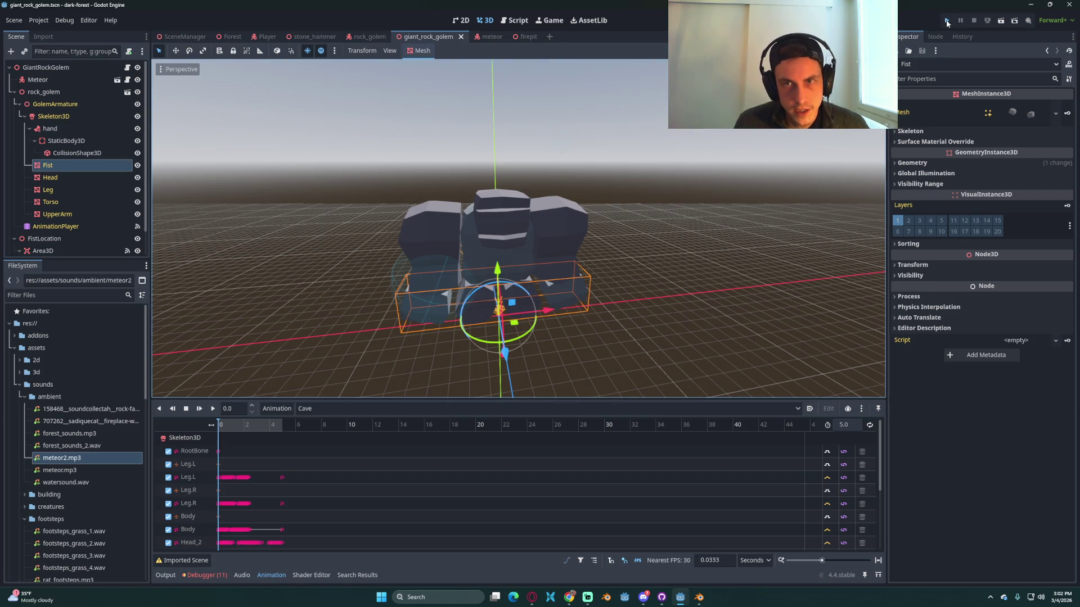
pyautogui.press('F5')
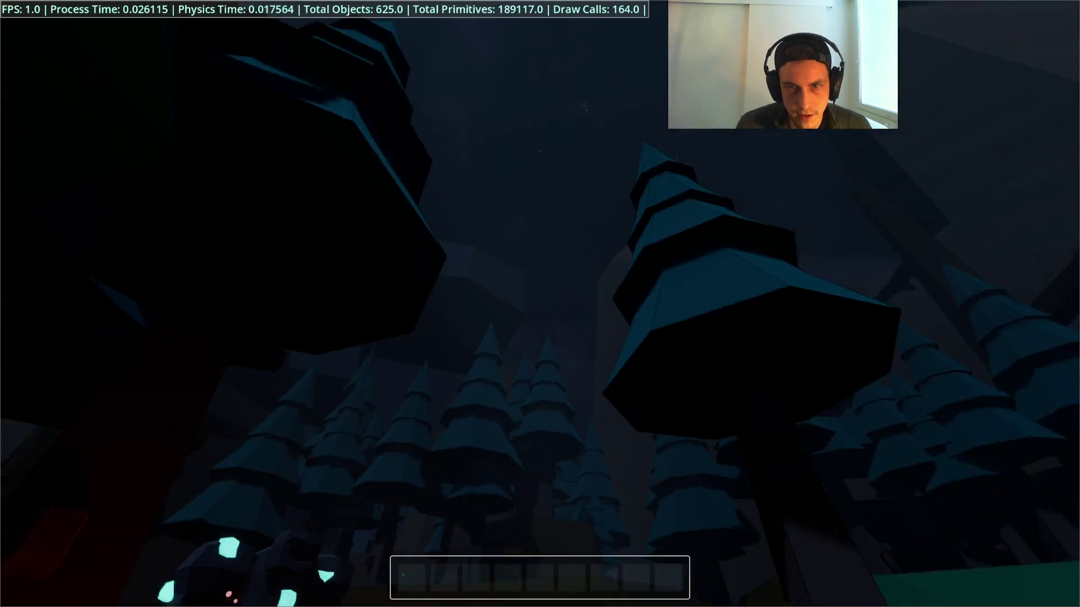
# Step: Load the saved game, walk by the river and shoot an arrow skyward with the bow
pyautogui.press('Escape')
pyautogui.click(541, 295)
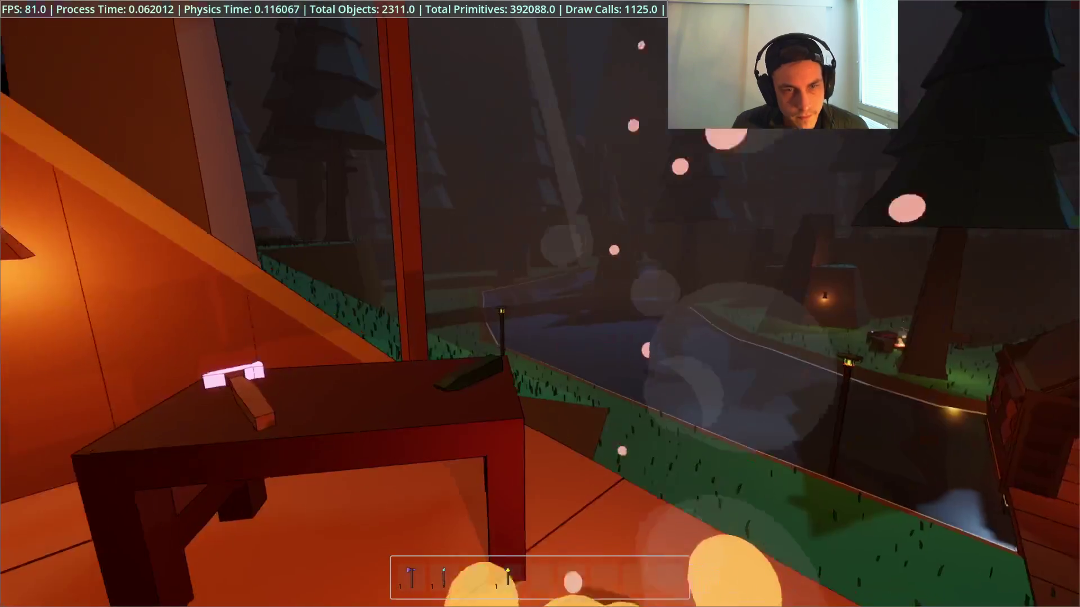
pyautogui.press('w')
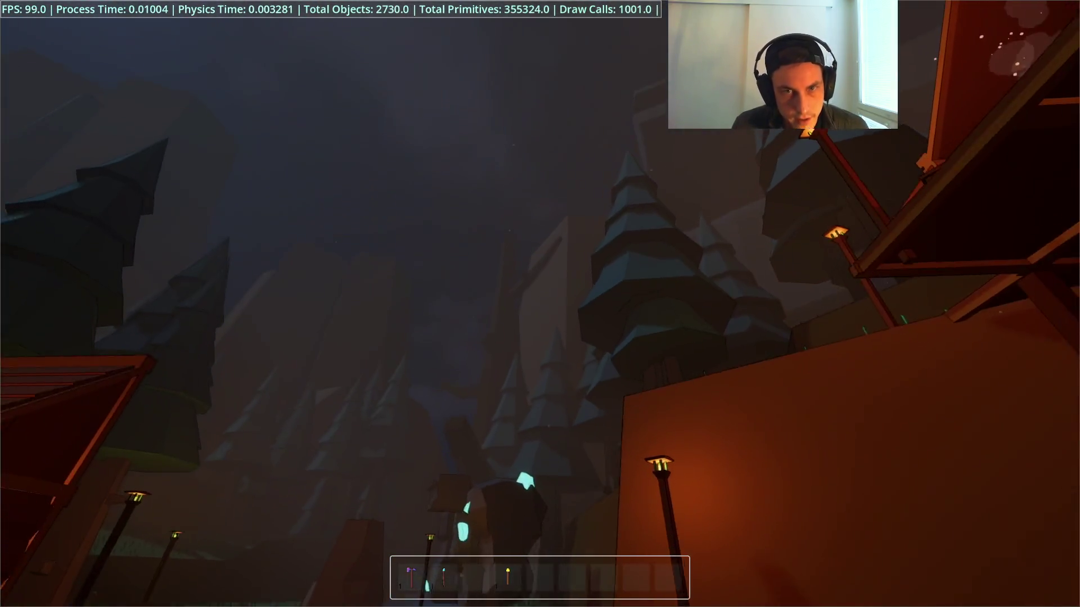
pyautogui.press('2')
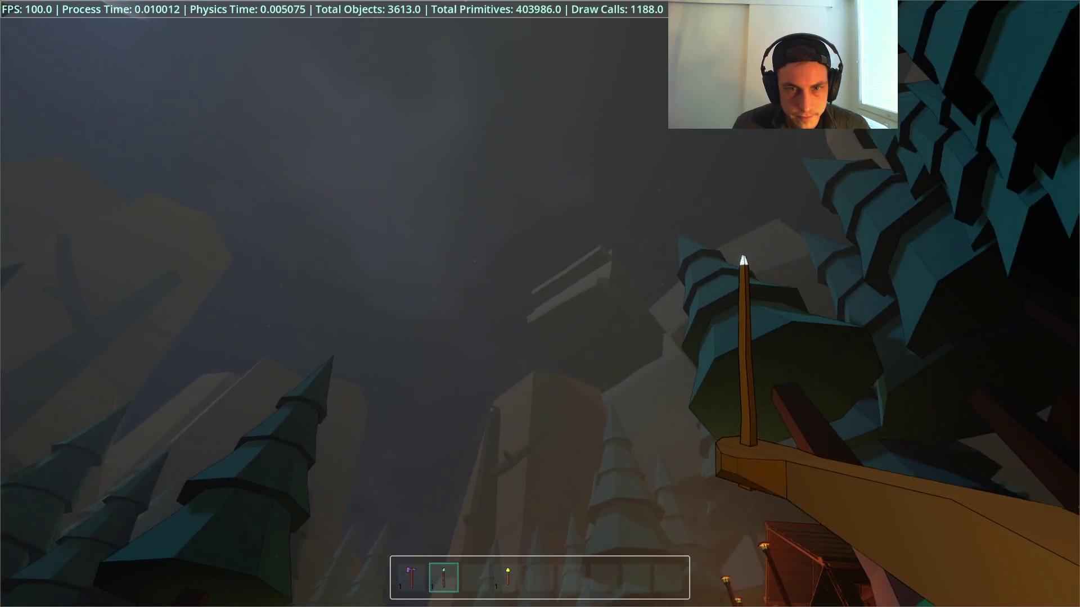
pyautogui.click(540, 304)
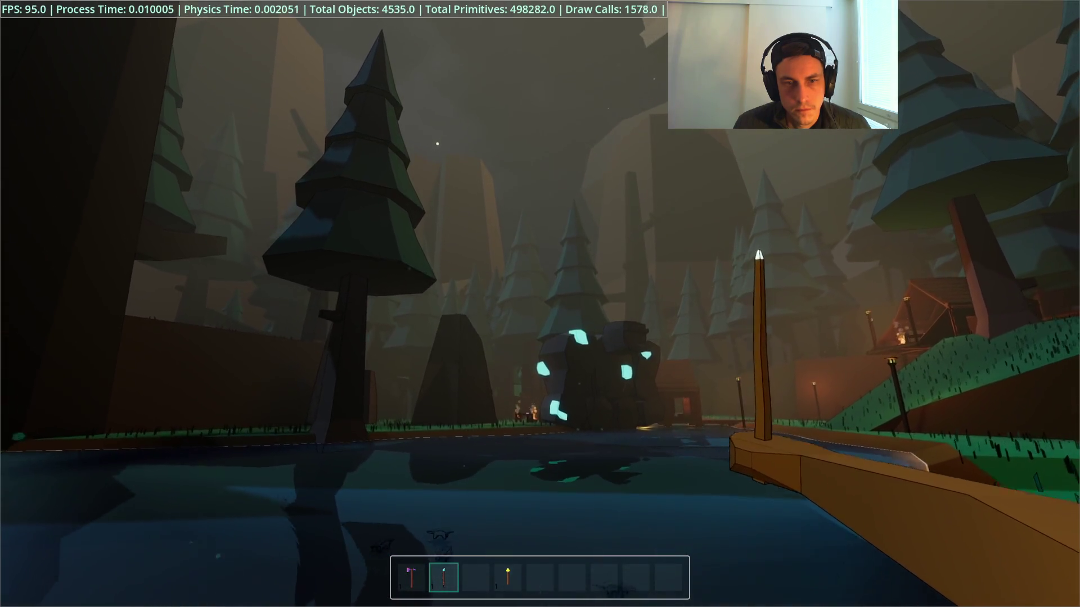
# Step: Craft a Light Crystal and place it glowing on the ground
pyautogui.press('Tab')
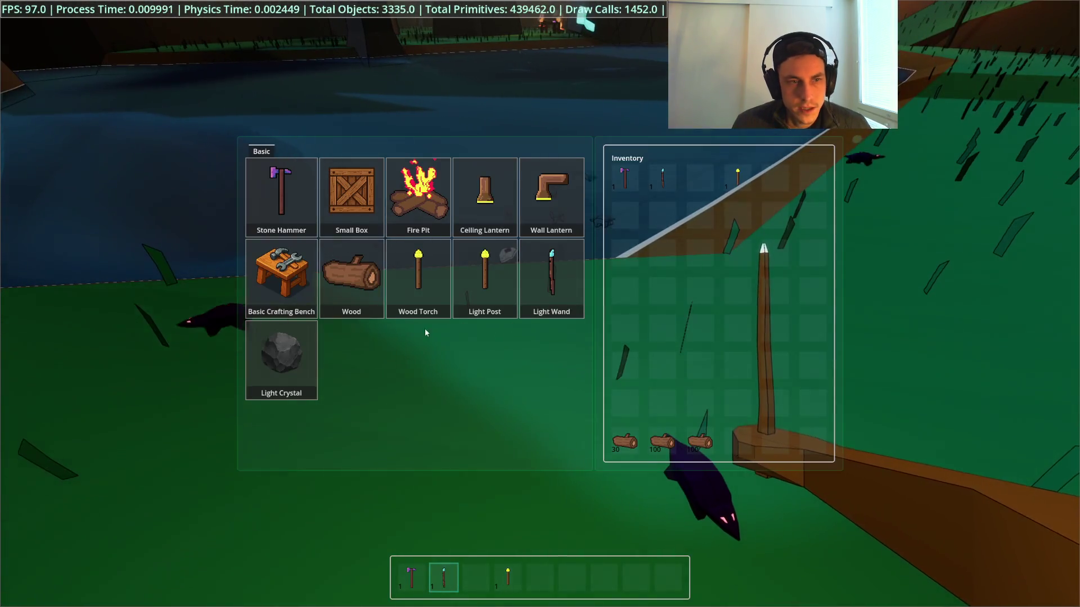
pyautogui.click(285, 393)
pyautogui.press('Tab')
pyautogui.press('3')
pyautogui.click(540, 304)
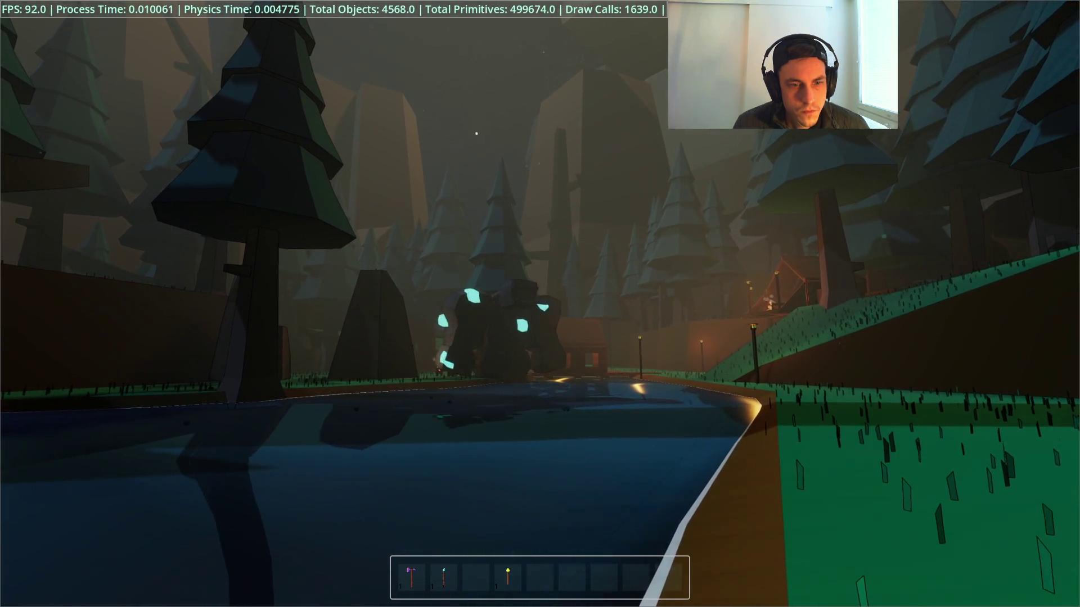
# Step: Hide the debug overlay, equip the spear, and stop the running game
pyautogui.press('2')
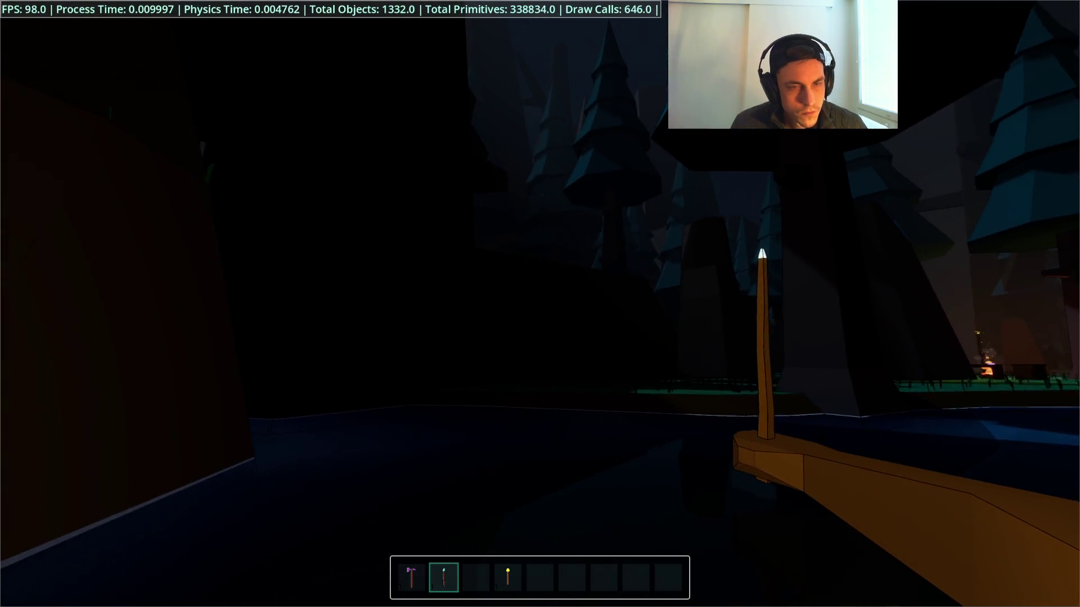
pyautogui.press('F3')
pyautogui.press('2')
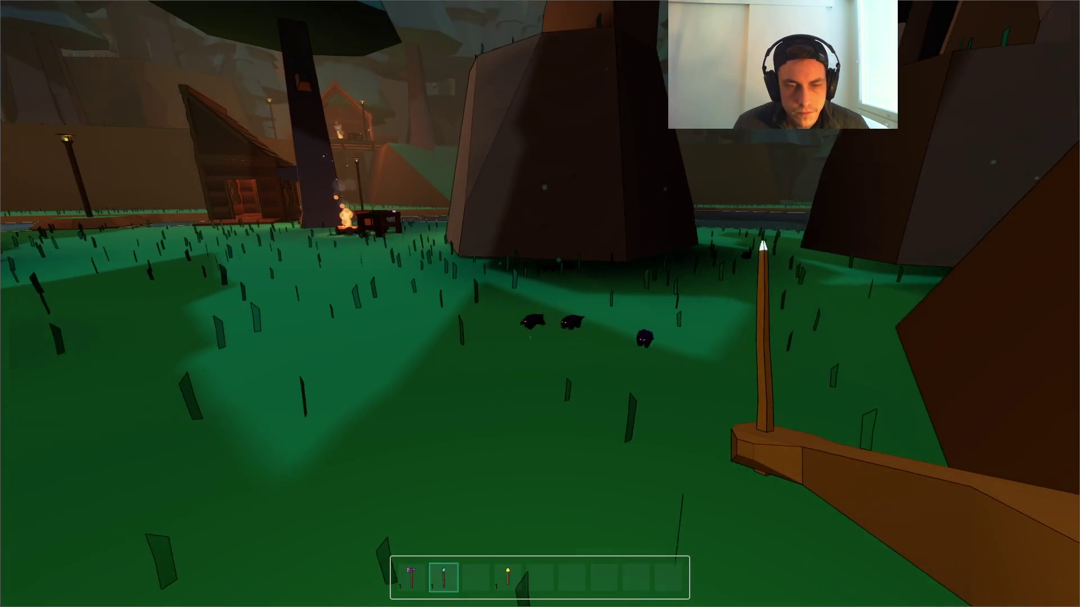
pyautogui.press('F8')
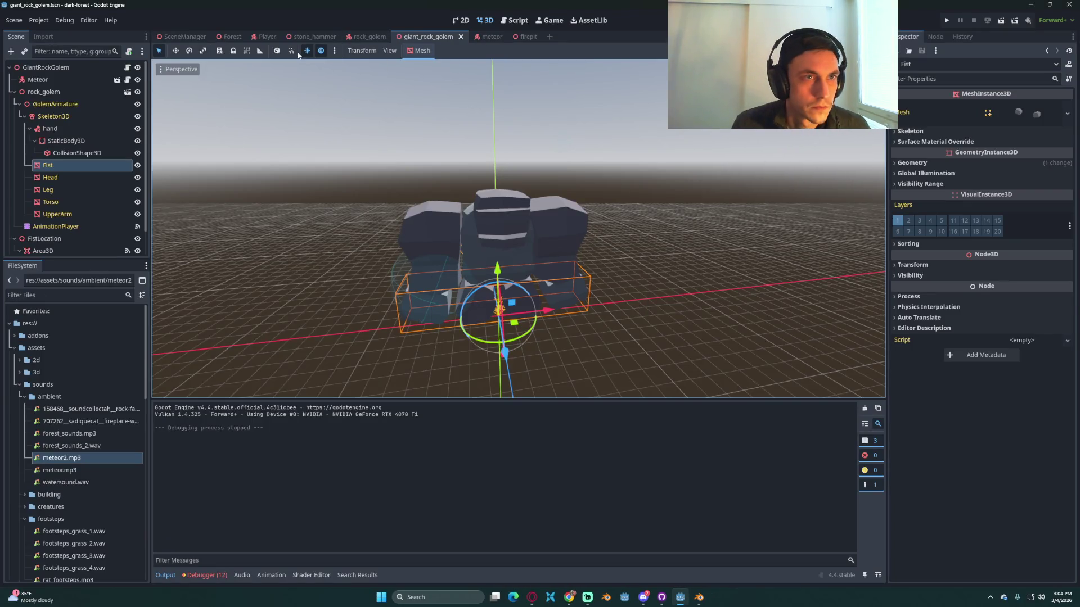
# Step: Filter the FileSystem for 'glo' and open Global.gd
pyautogui.click(64, 295)
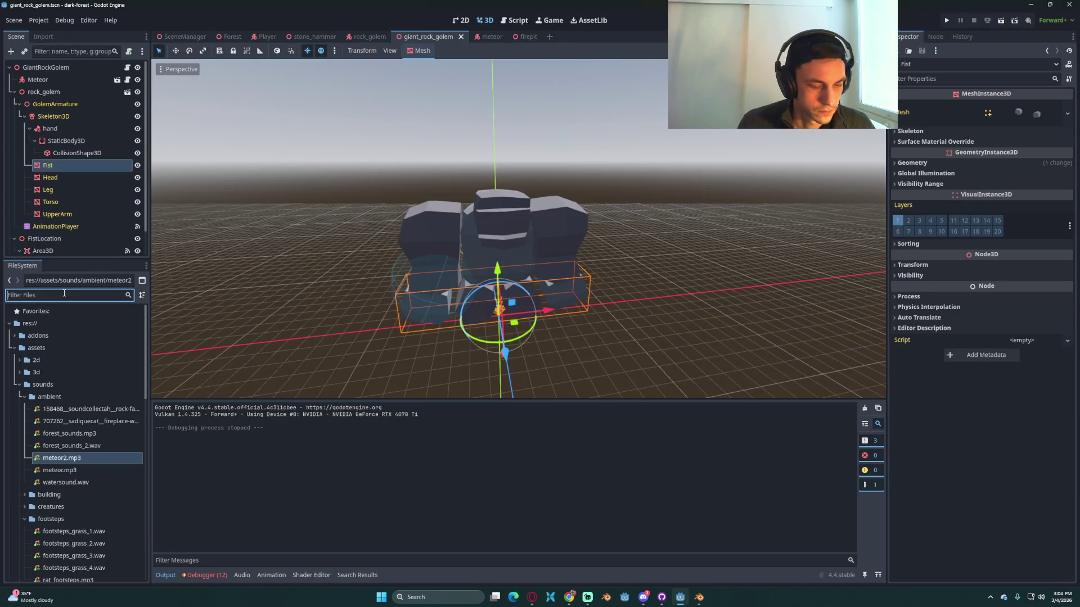
pyautogui.write('glo')
pyautogui.click(56, 412)
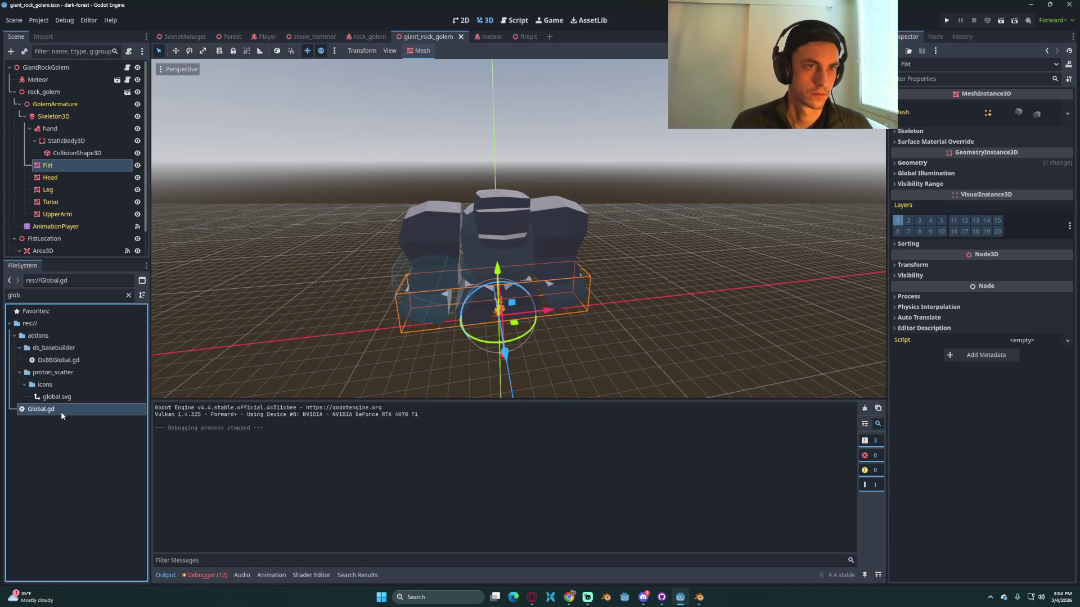
pyautogui.doubleClick(61, 411)
# Step: Add a new indented line under else: in get_rat_navigation
pyautogui.click(417, 162)
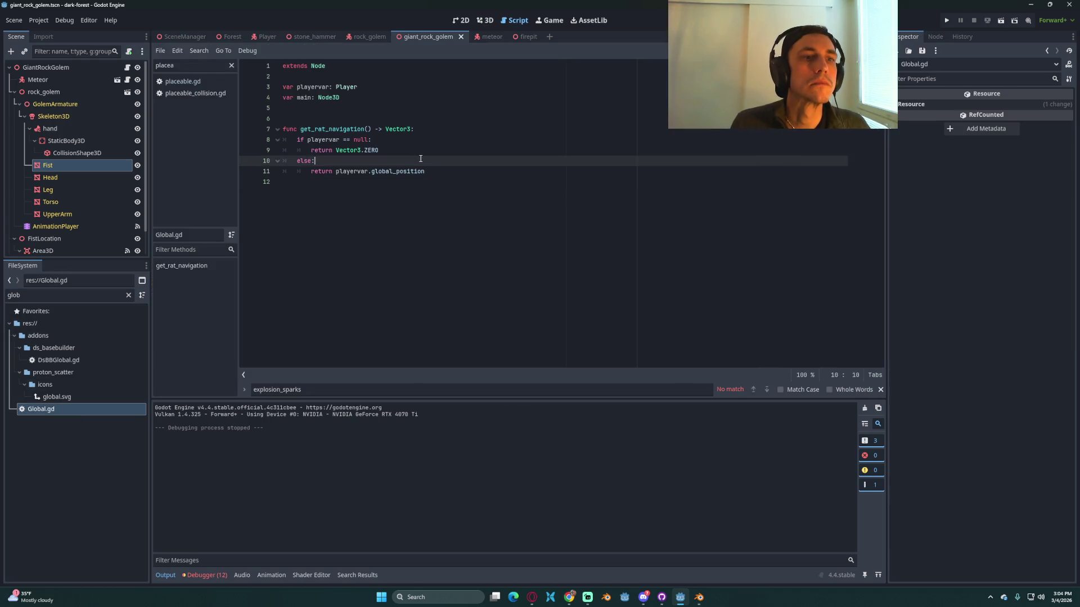
pyautogui.click(409, 153)
pyautogui.click(410, 161)
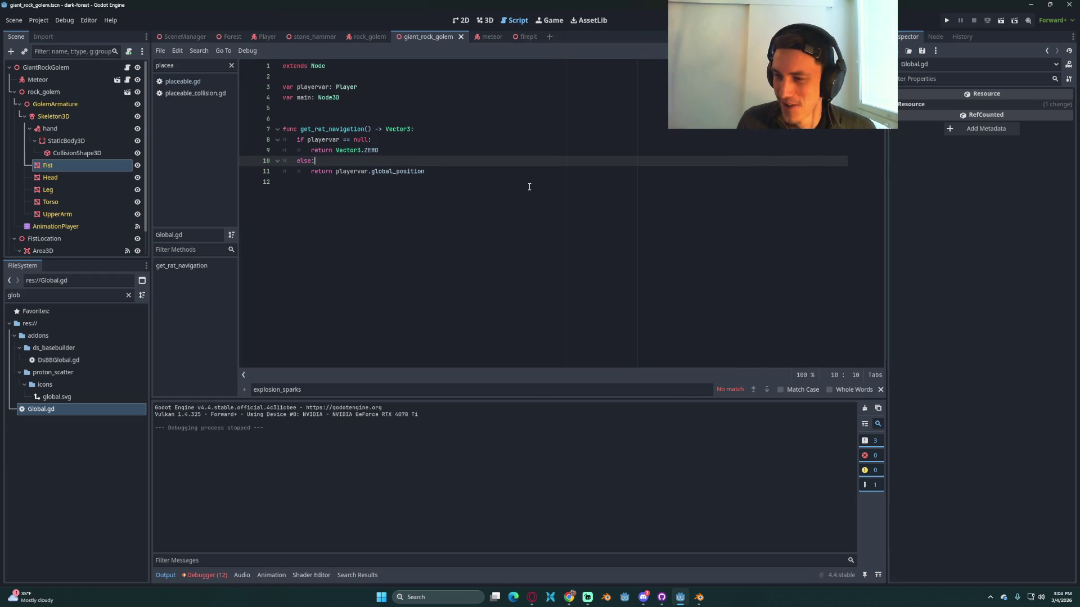
pyautogui.click(458, 171)
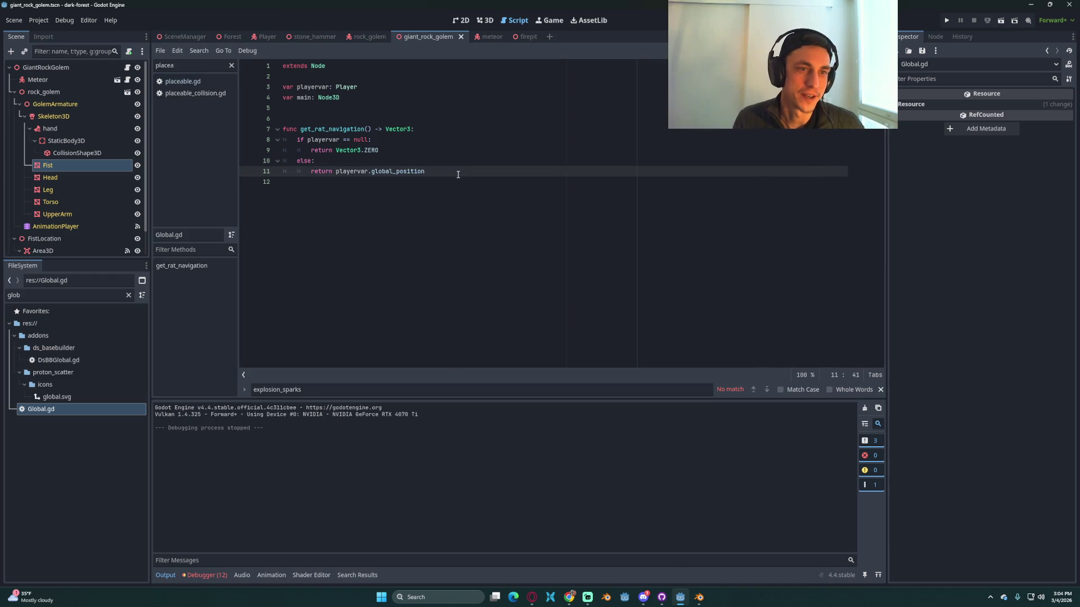
pyautogui.click(447, 159)
pyautogui.press('Return')
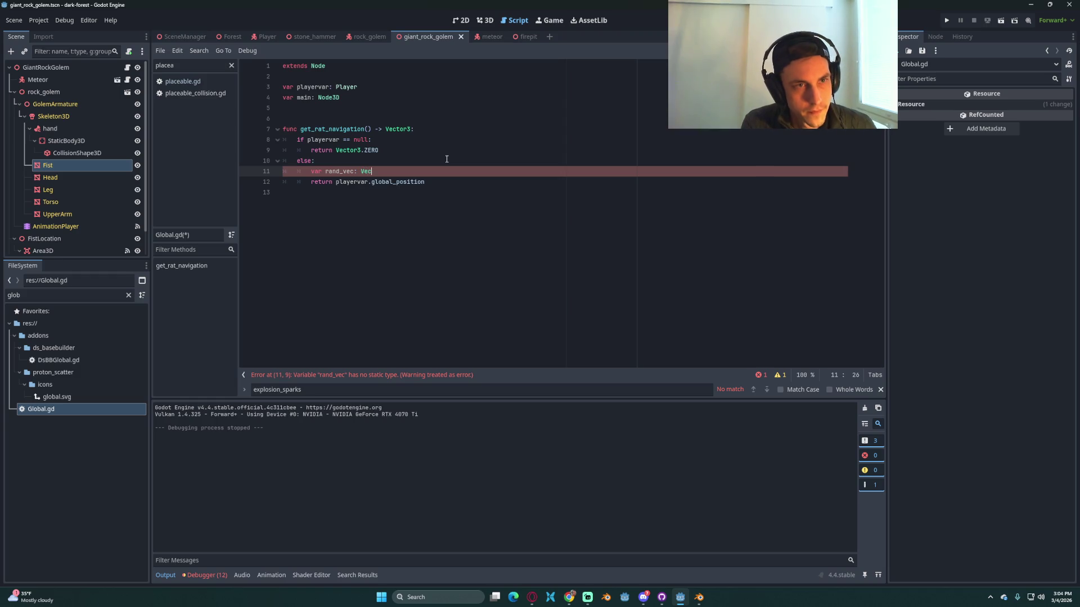
# Step: Insert a 'var rand' line above rand_vec, completing randf from the suggestions
pyautogui.write('3(')
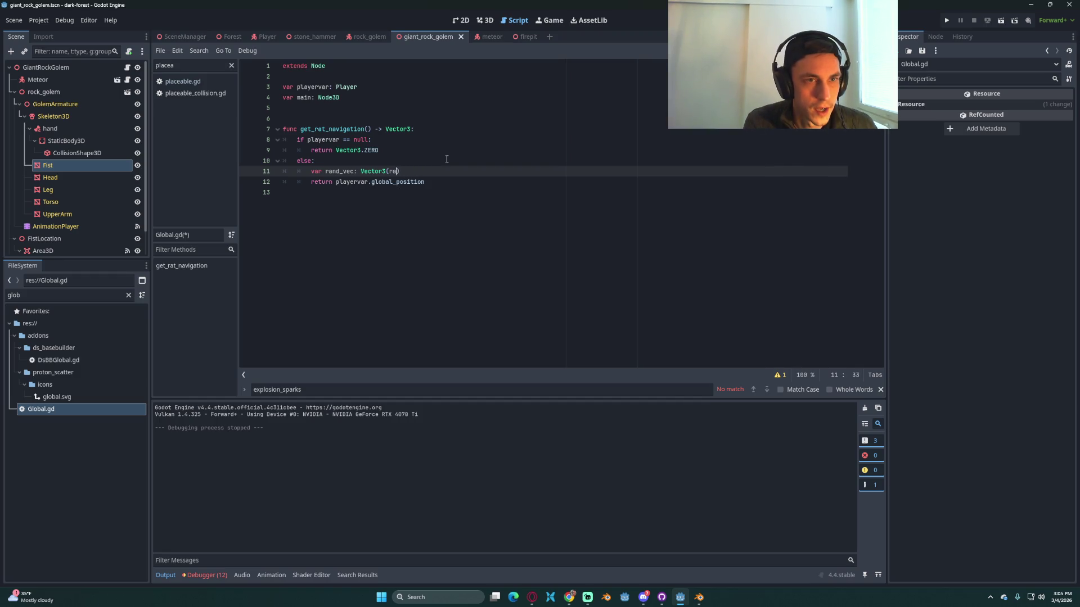
pyautogui.rightClick(429, 160)
pyautogui.click(337, 162)
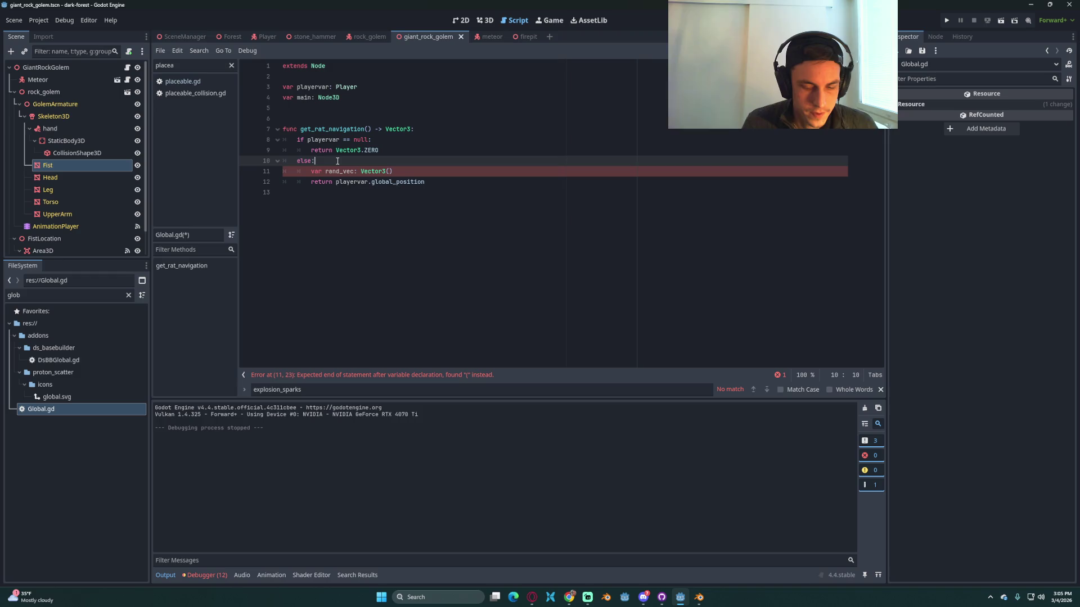
pyautogui.press('Return')
pyautogui.write('var rand: float = rand')
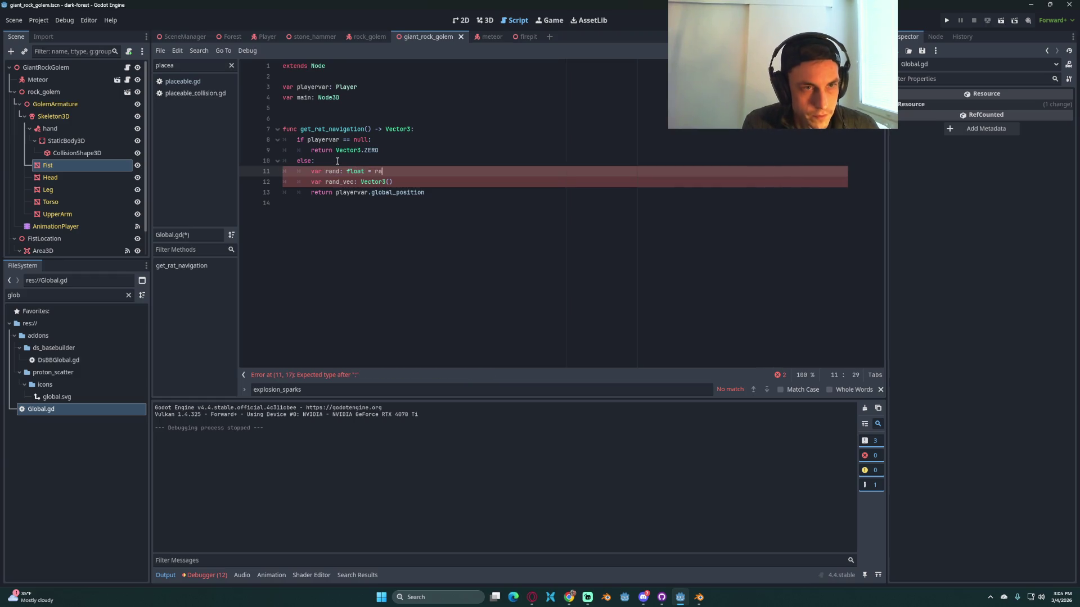
pyautogui.press('Down')
pyautogui.press('Down')
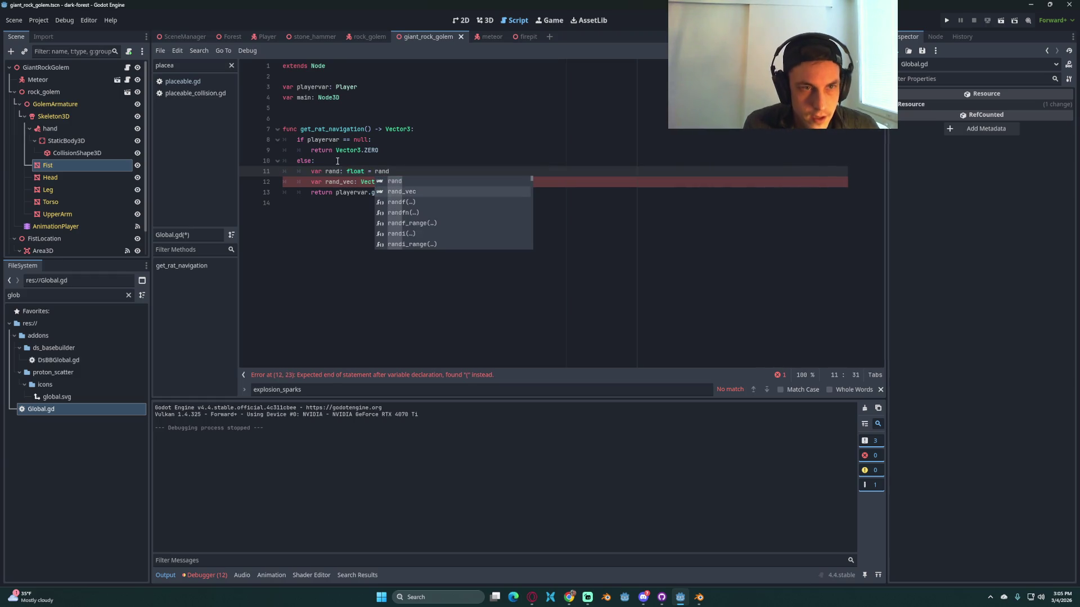
pyautogui.press('Return')
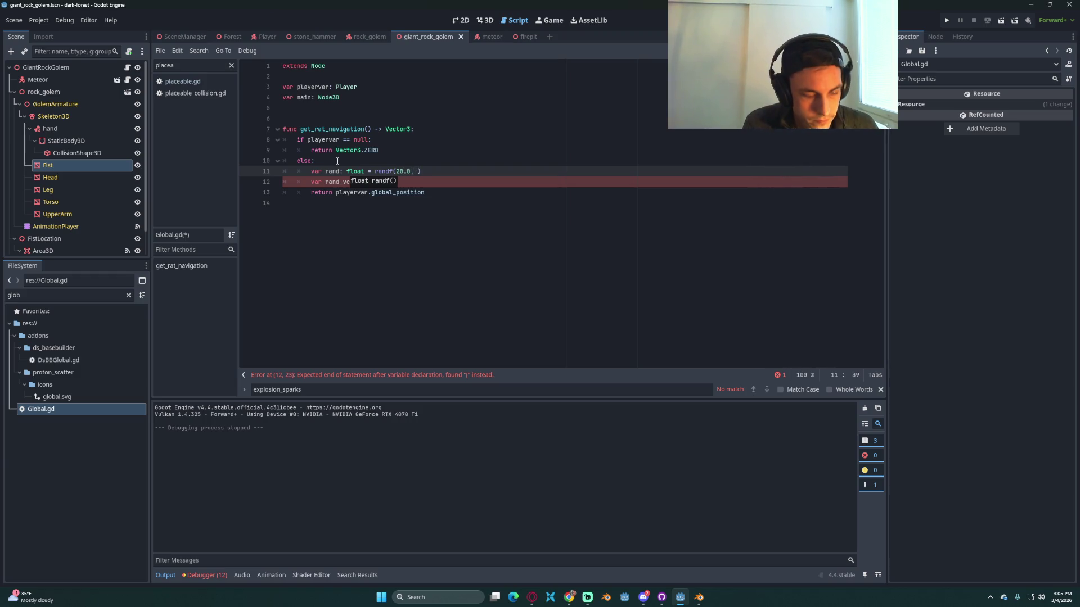
# Step: Type rand_vec as Vector3 and correct randf to randf_range(20.0, 50.0)
pyautogui.click(485, 196)
pyautogui.click(391, 182)
pyautogui.write('c: Vector3(rand, 0.0, rand')
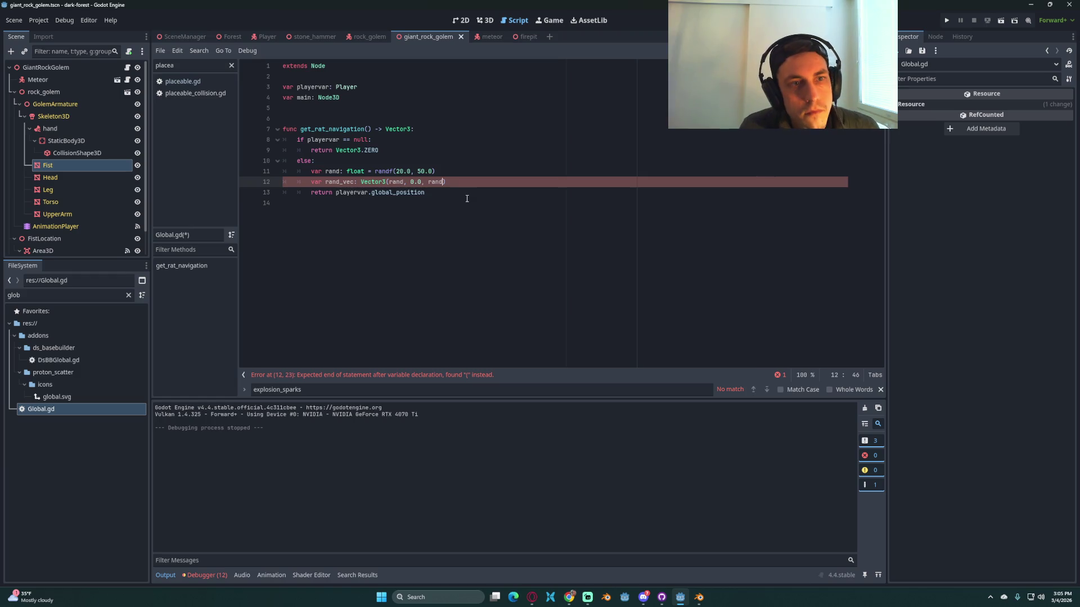
pyautogui.click(467, 199)
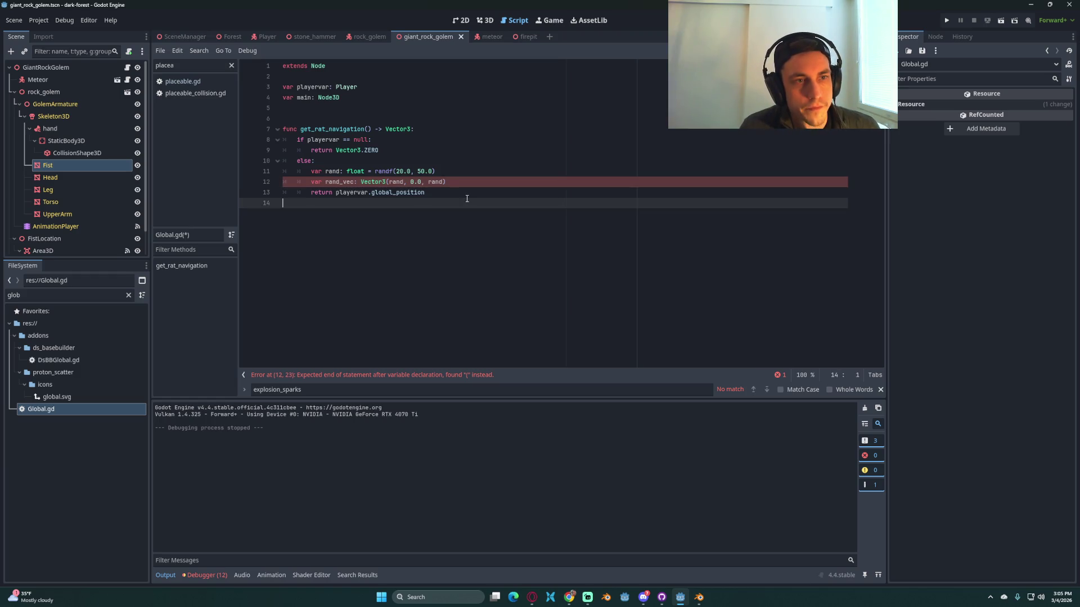
pyautogui.click(362, 183)
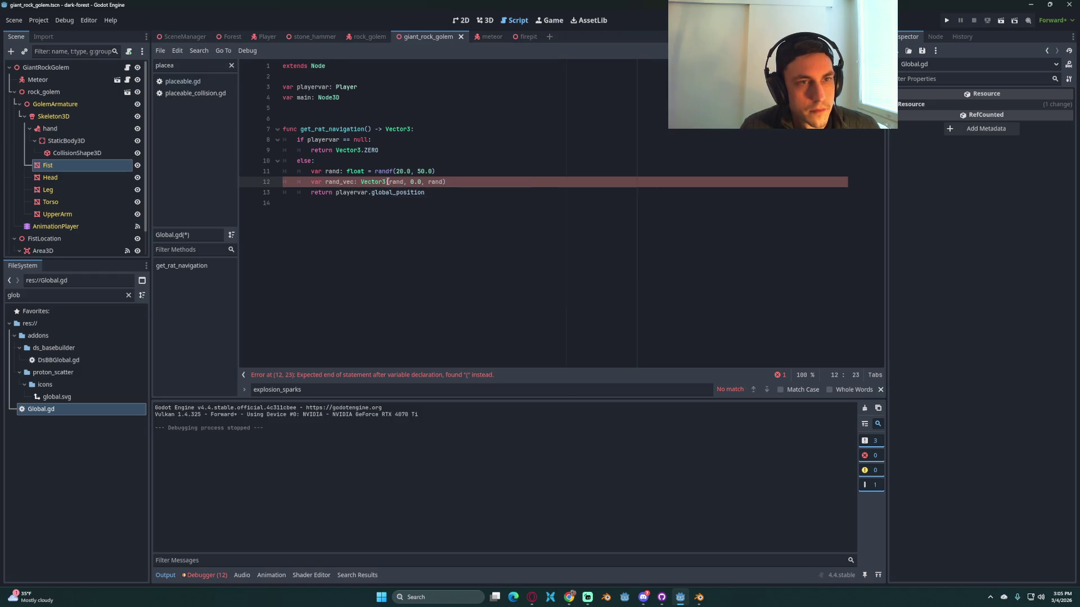
pyautogui.write('Vector3 ')
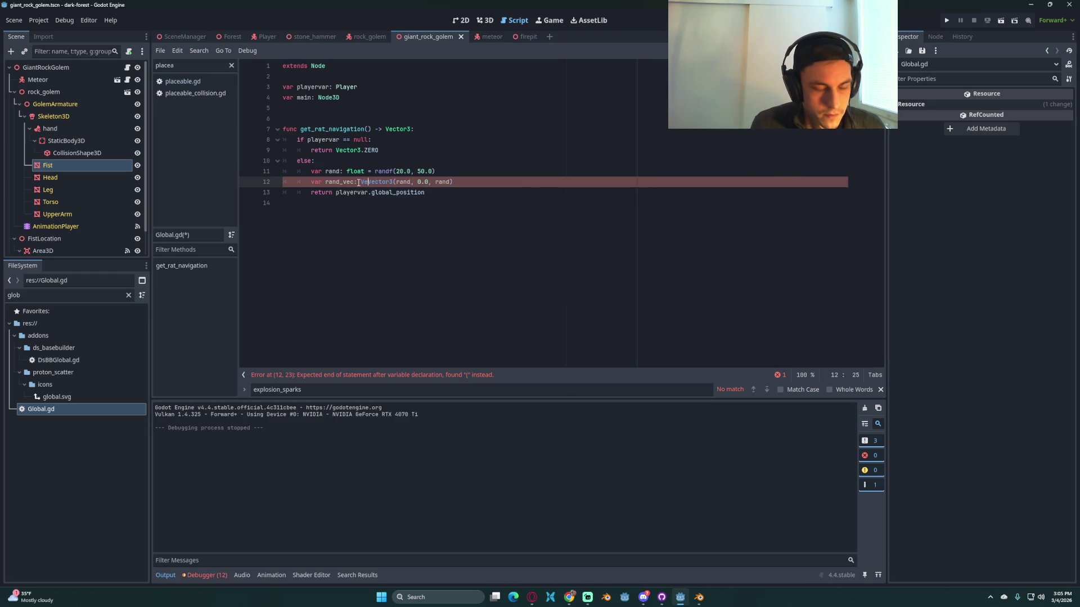
pyautogui.write('=')
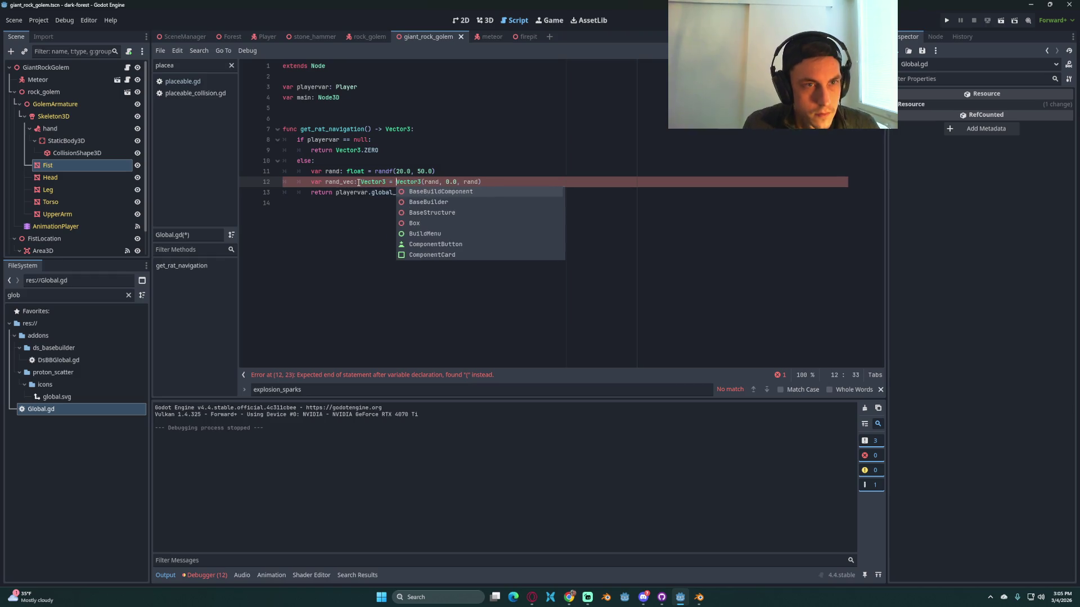
pyautogui.click(487, 176)
pyautogui.moveTo(387, 174)
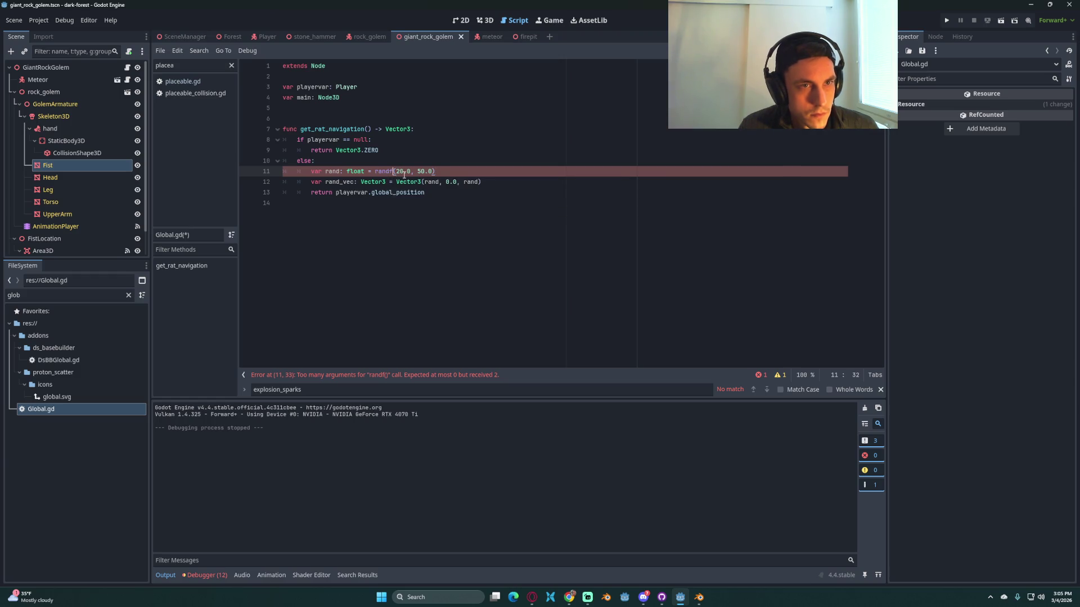
pyautogui.write('_range')
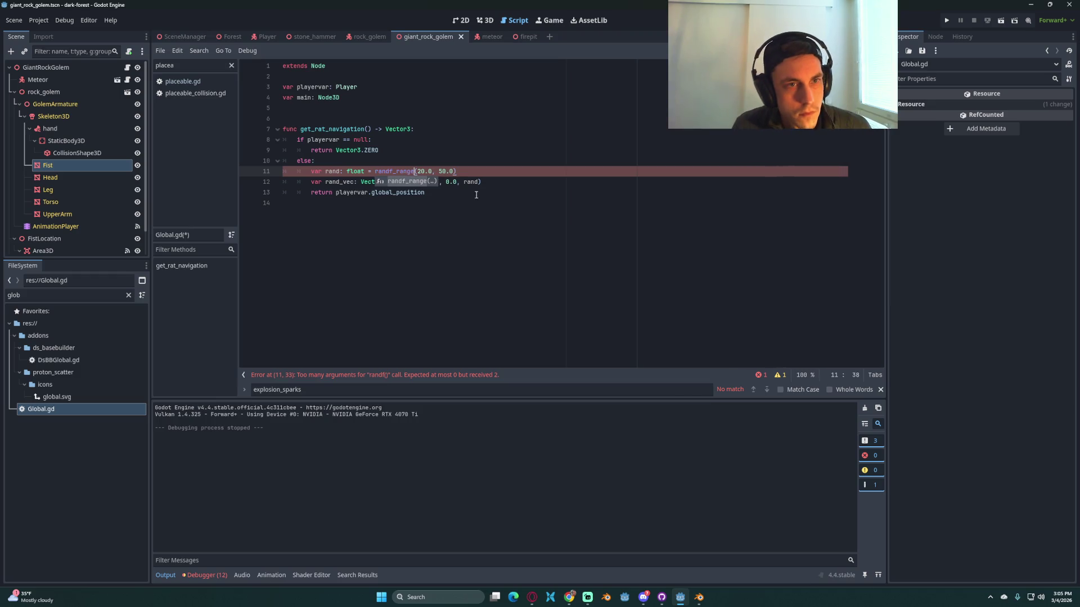
# Step: Append '+ rand_vec' to the return line and save Global.gd
pyautogui.click(454, 190)
pyautogui.hotkey('ctrl', 's')
pyautogui.click(523, 203)
pyautogui.hotkey('ctrl', 's')
pyautogui.click(446, 192)
pyautogui.write('_')
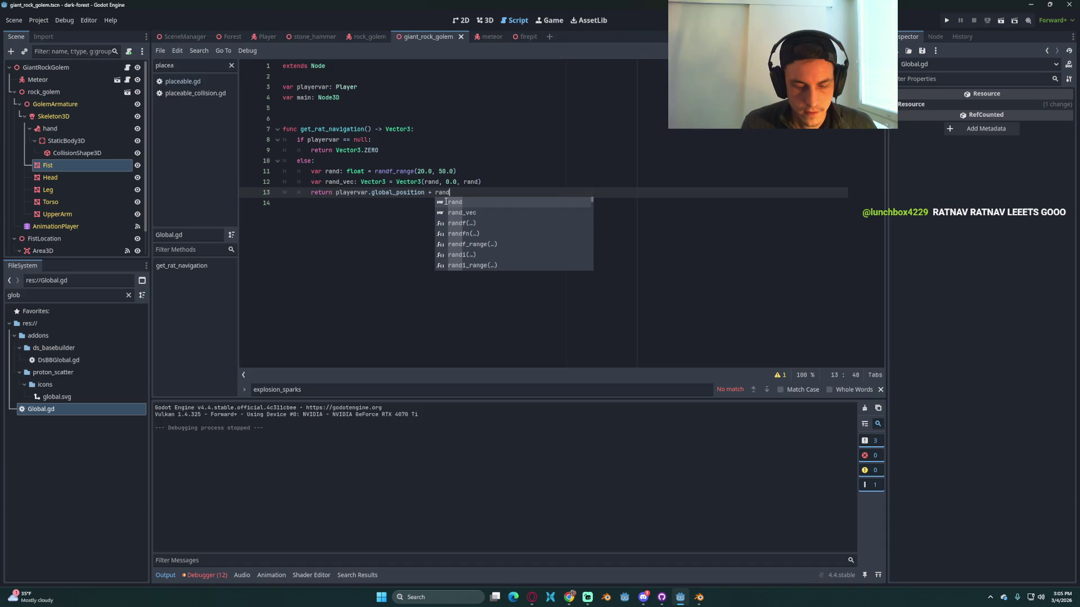
pyautogui.write('_vec')
pyautogui.hotkey('ctrl', 's')
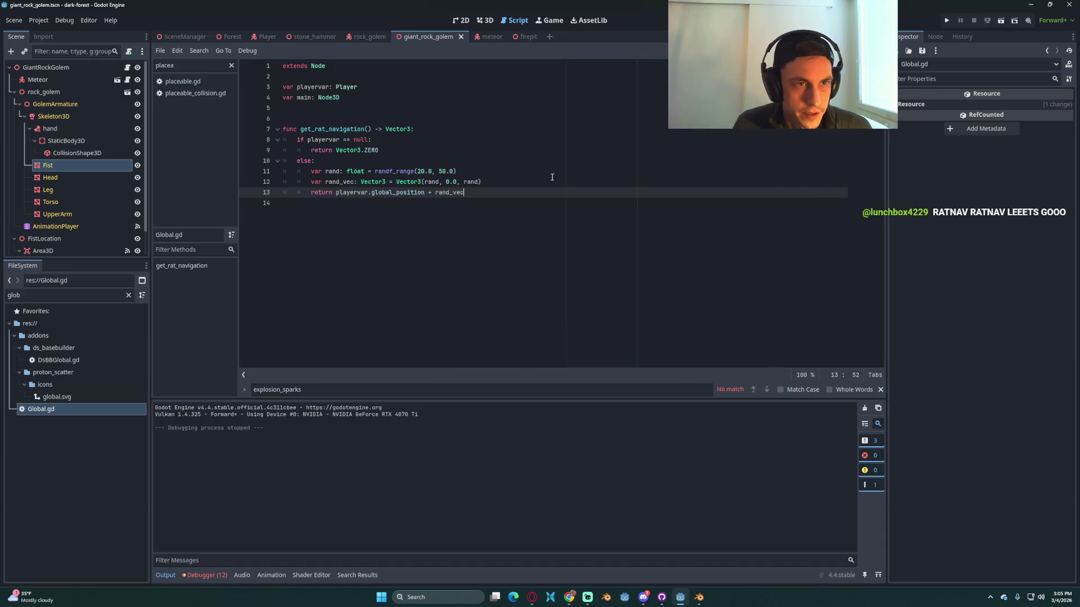
# Step: Run the project, load the saved game and equip the spear
pyautogui.click(942, 26)
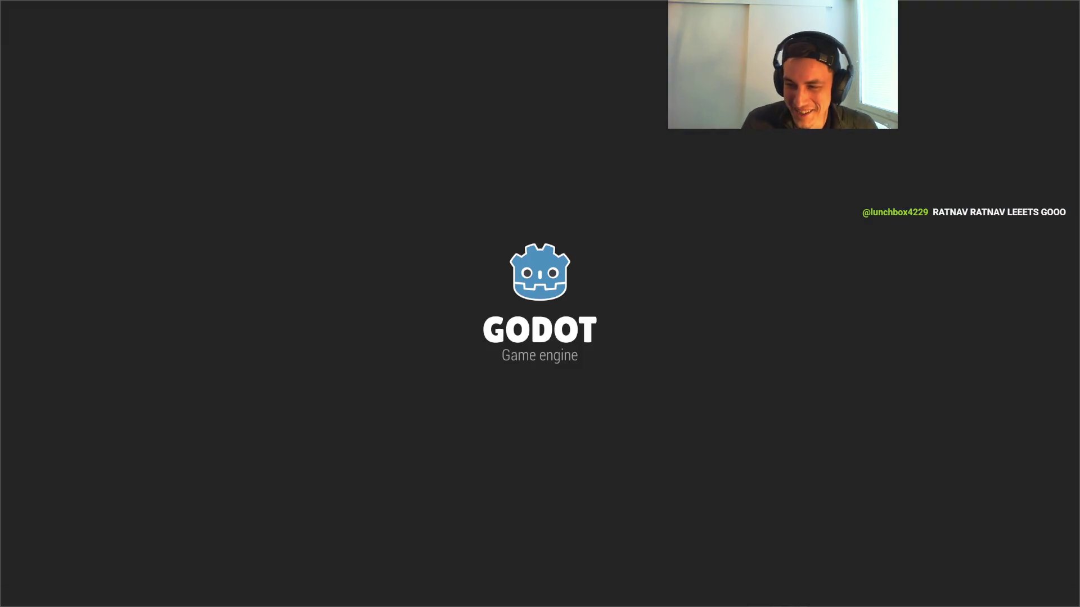
pyautogui.press('Escape')
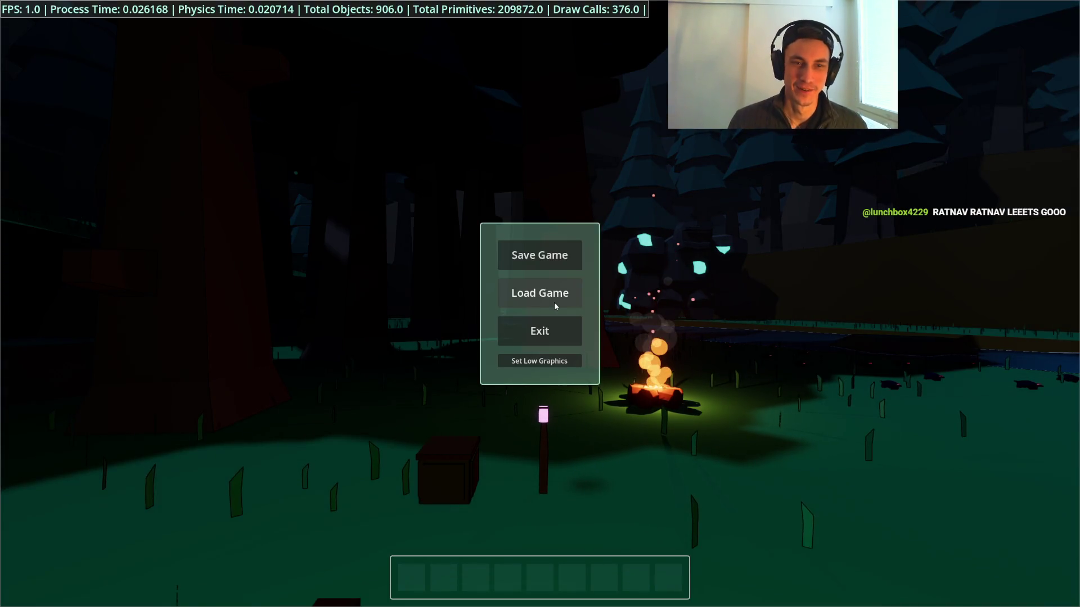
pyautogui.click(554, 301)
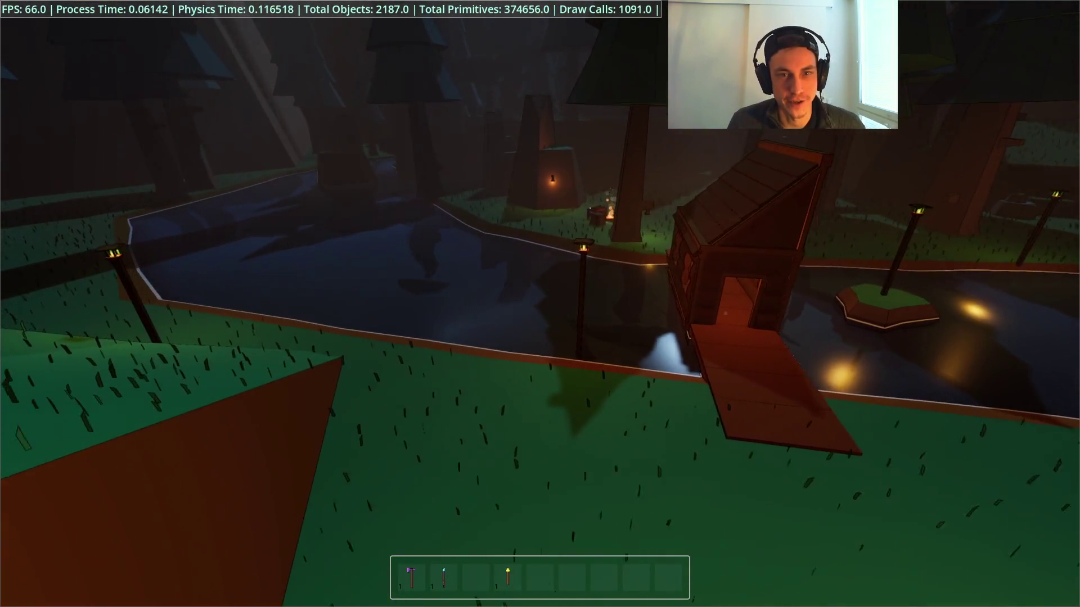
pyautogui.press('2')
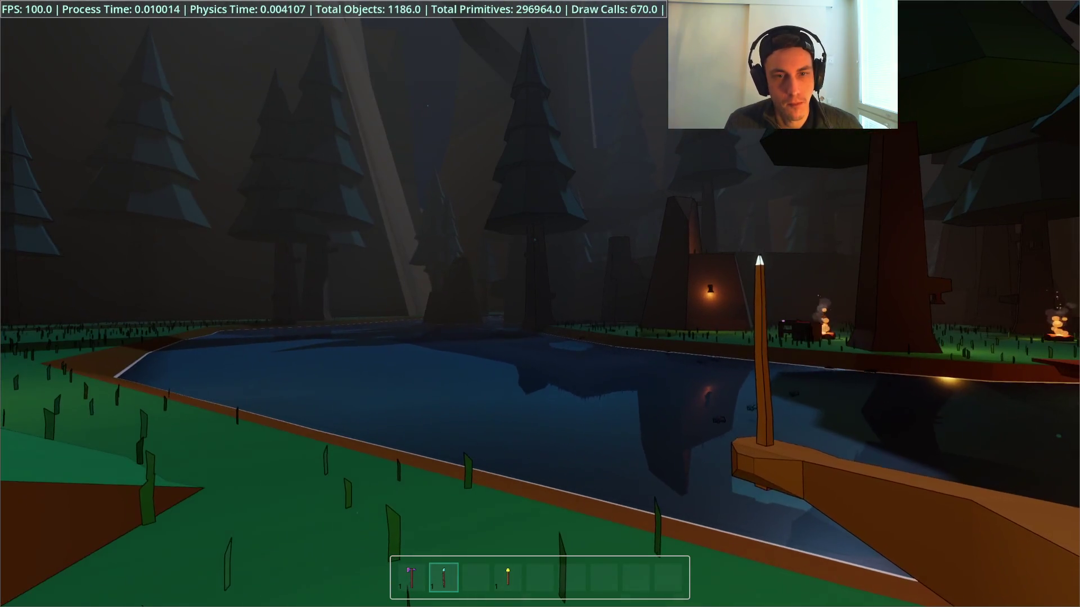
# Step: Look around in the game, stop it, and switch to the meteor scene
pyautogui.hotkey('alt', 'Tab')
pyautogui.click(432, 176)
pyautogui.hotkey('alt', 'Tab')
pyautogui.moveTo(540, 304)
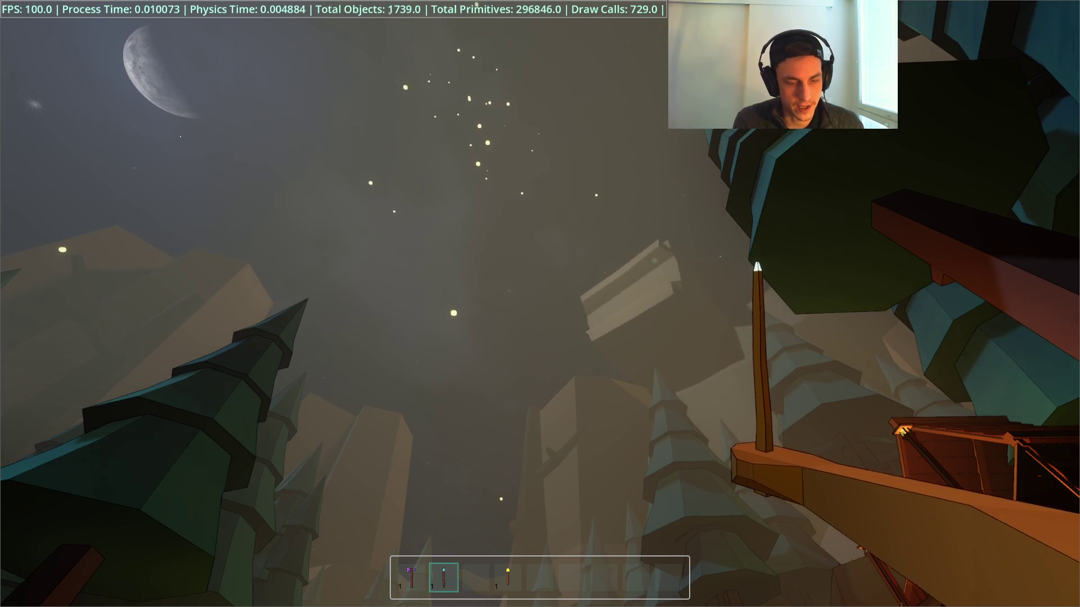
pyautogui.press('F8')
pyautogui.click(488, 36)
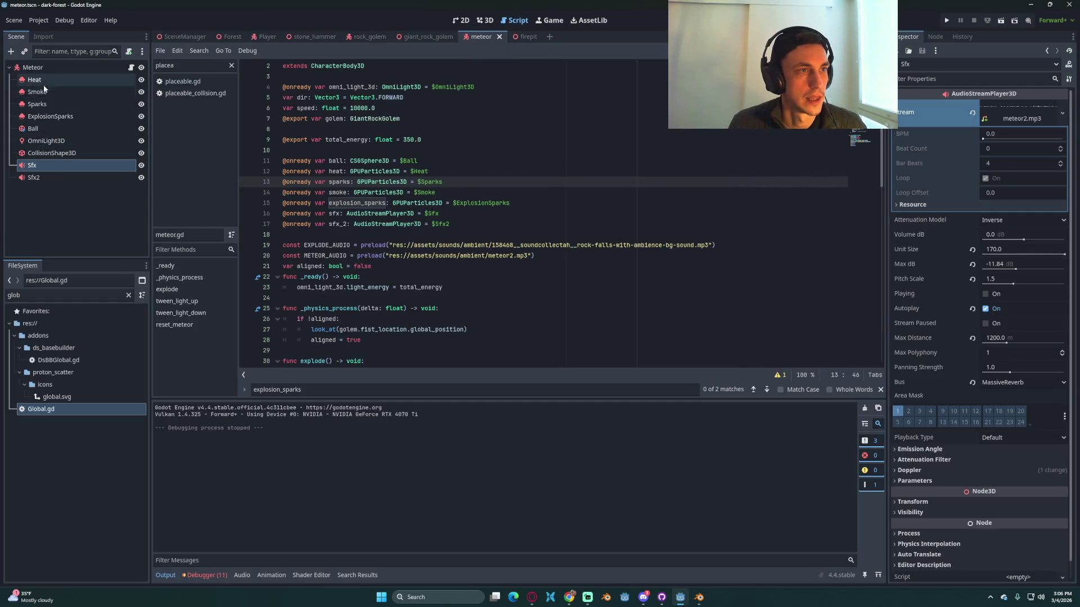
# Step: Check the meteor OmniLight3D's Volumetric Fog Energy stays 1.8, then open Global.gd
pyautogui.click(51, 141)
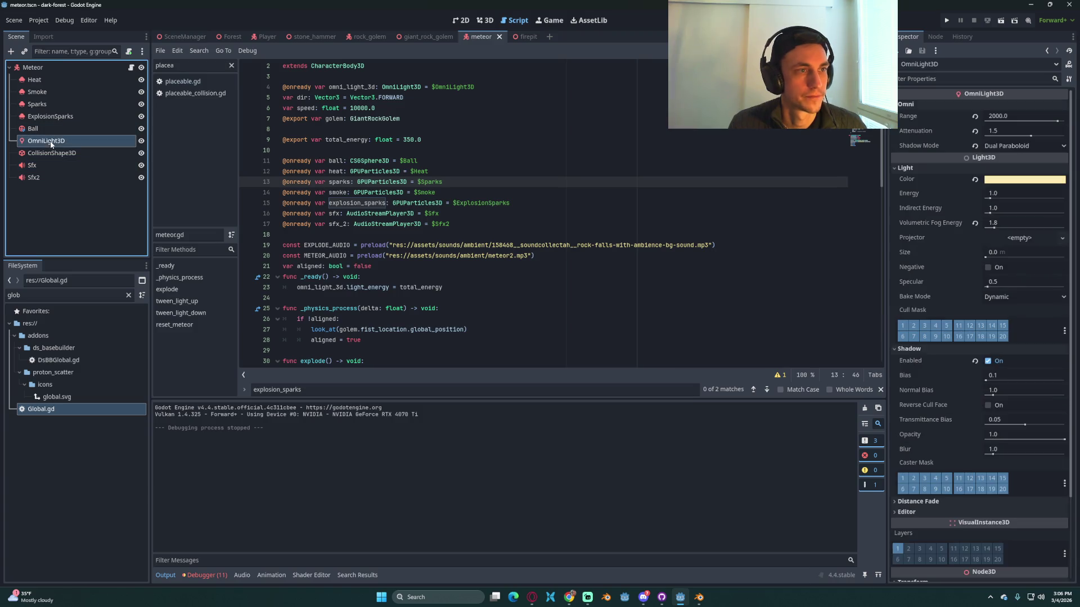
pyautogui.click(1011, 223)
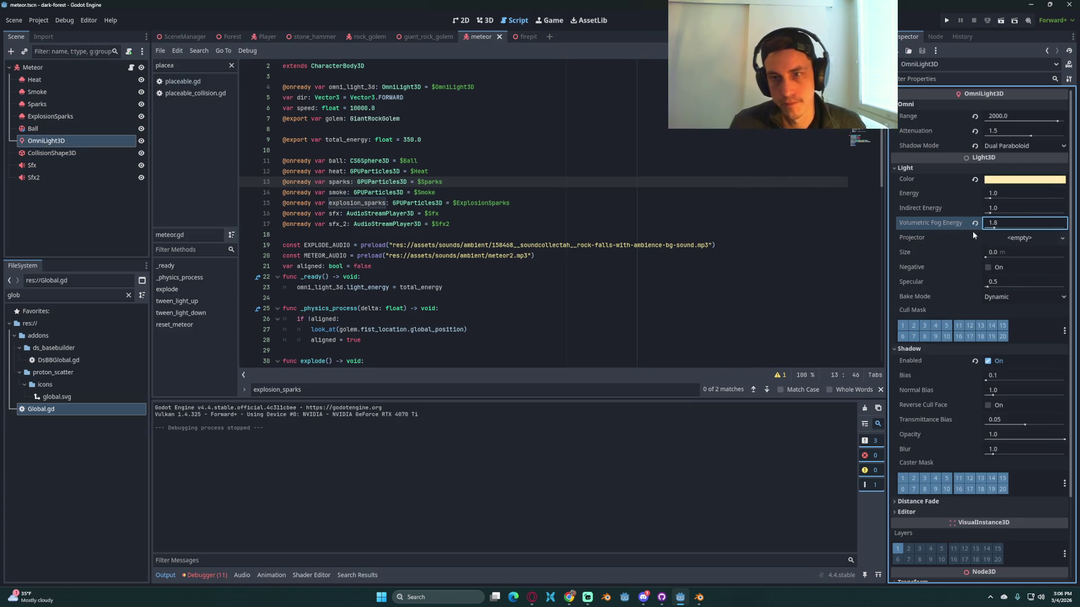
pyautogui.press('Down')
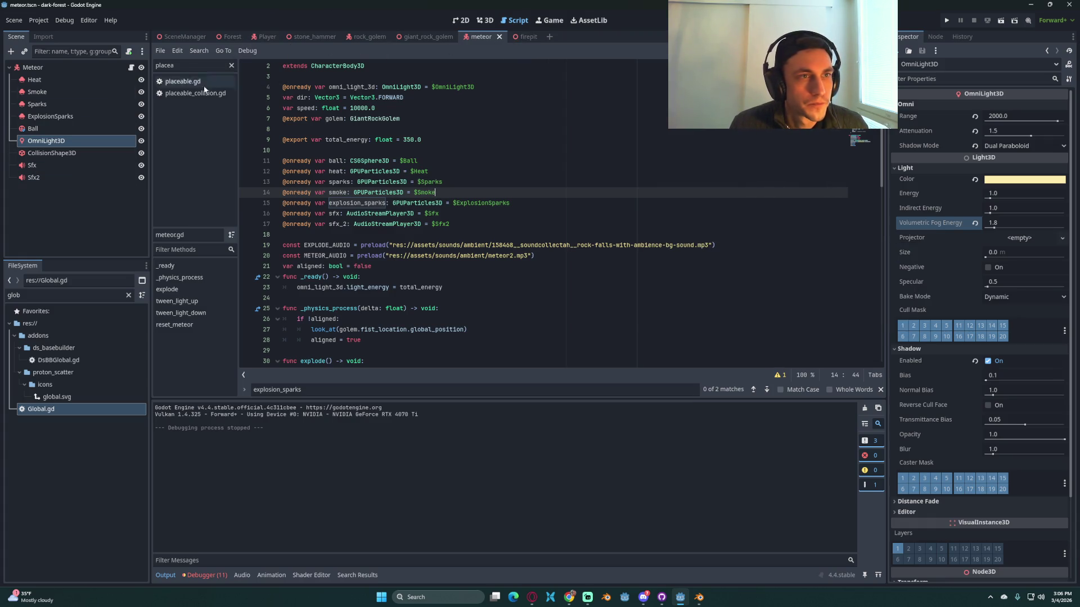
pyautogui.doubleClick(66, 409)
pyautogui.click(482, 236)
# Step: Change the randf_range lower bound to -50.0 and save Global.gd
pyautogui.click(490, 193)
pyautogui.click(504, 179)
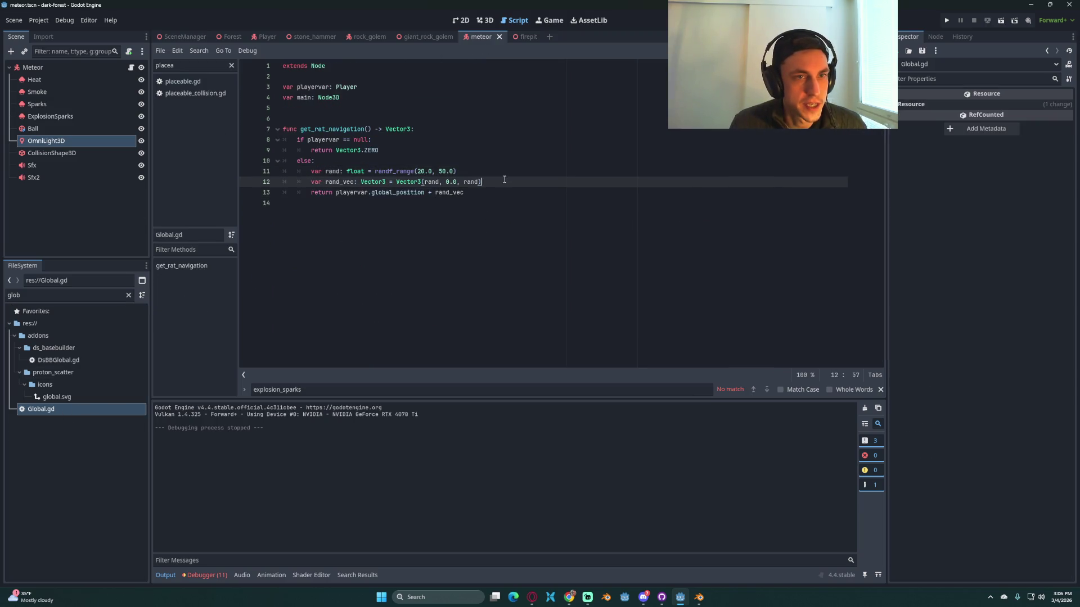
pyautogui.click(493, 174)
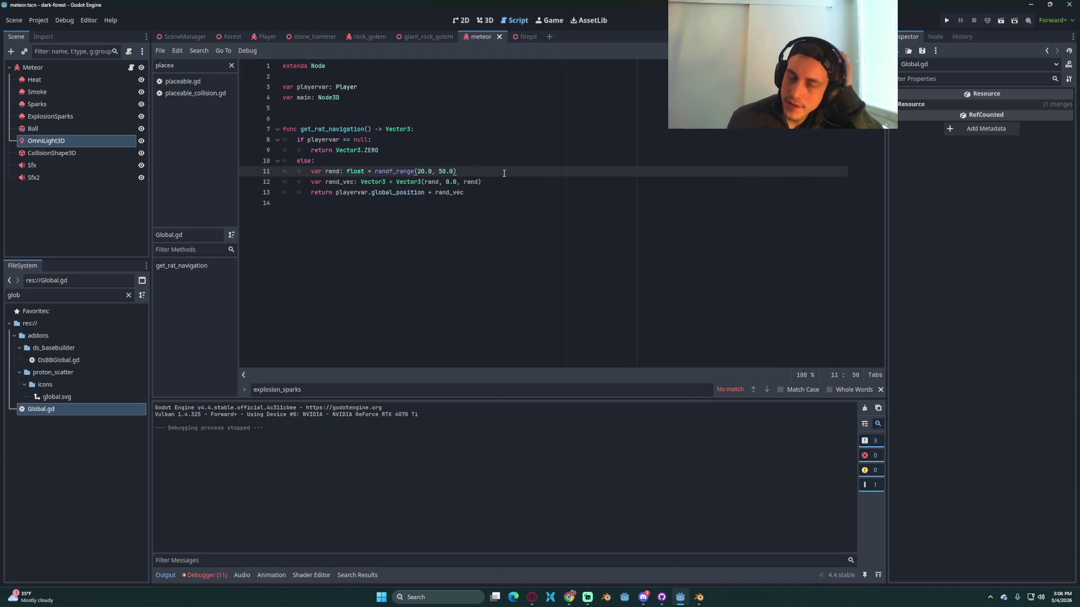
pyautogui.press('Return')
pyautogui.write('var rs1: f')
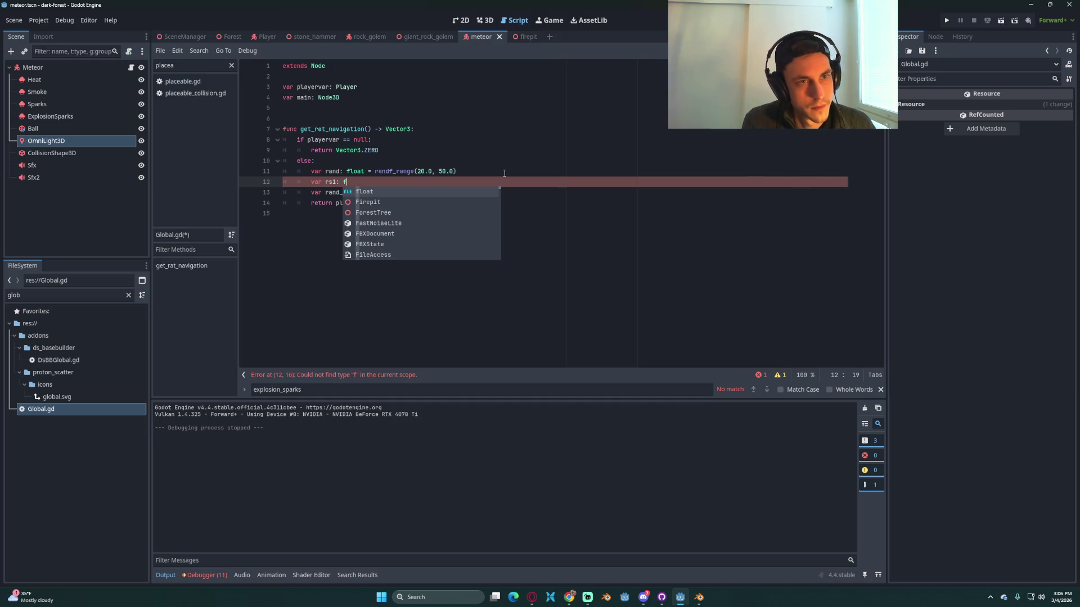
pyautogui.press('BackSpace')
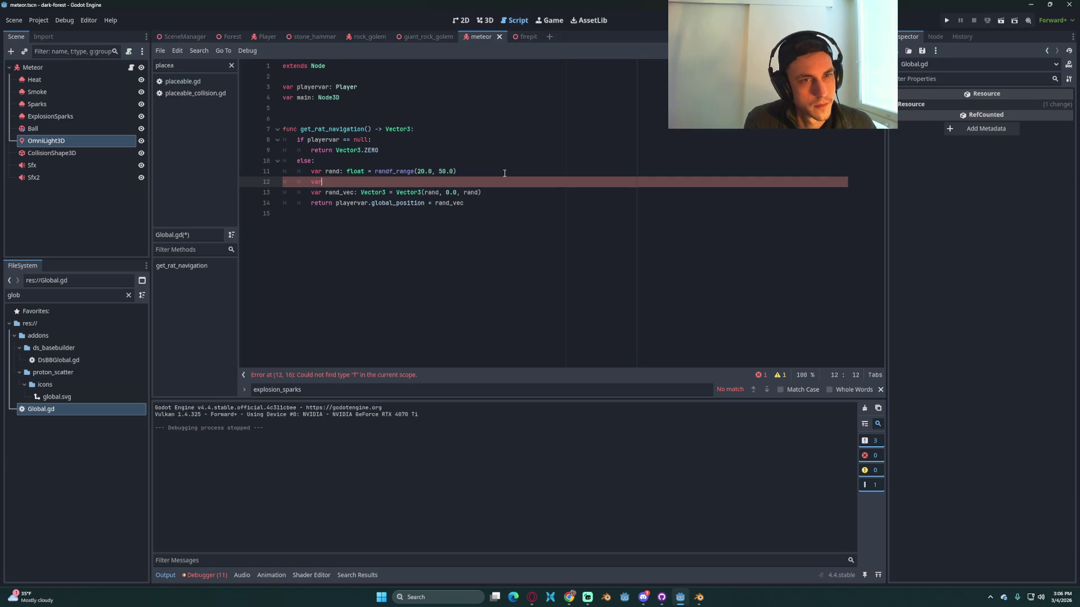
pyautogui.press('BackSpace')
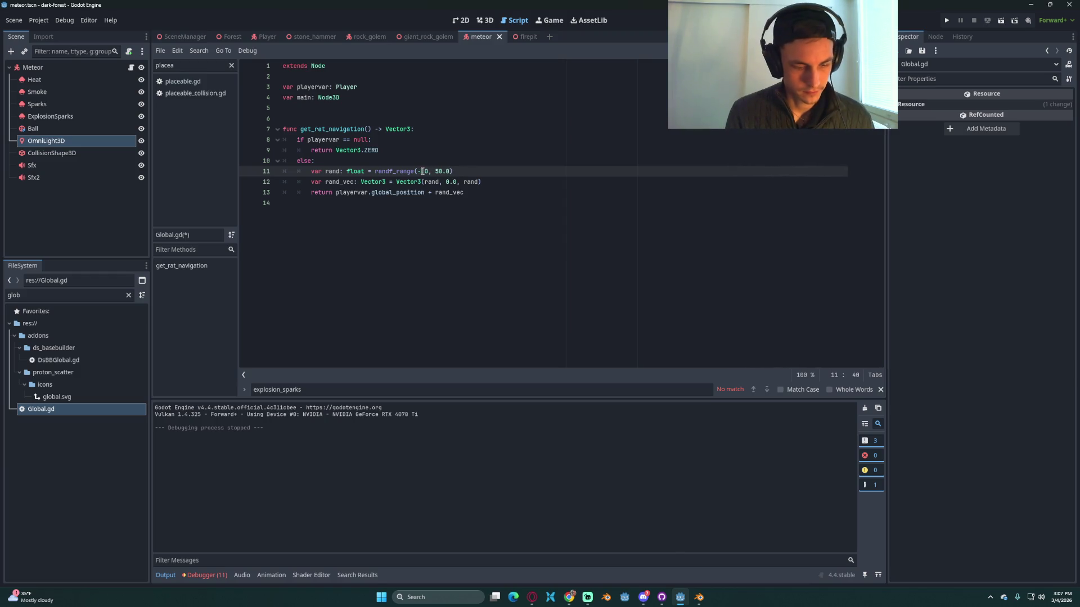
pyautogui.hotkey('ctrl', 's')
# Step: Make rand_vec Vector3(rand * 2, 0.0, rand * 2), save, and launch the game
pyautogui.click(545, 203)
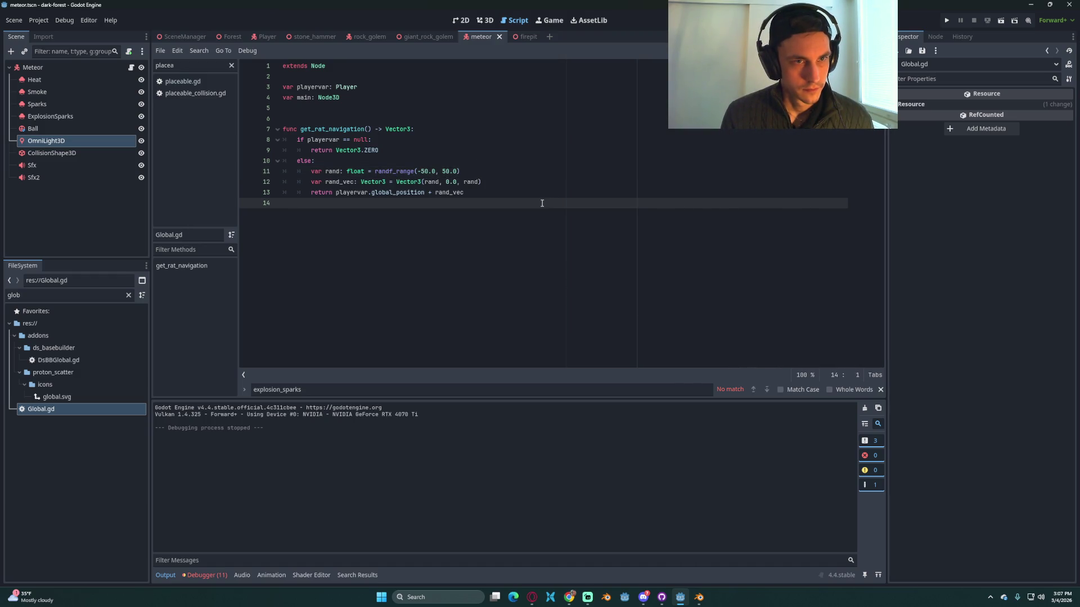
pyautogui.click(438, 183)
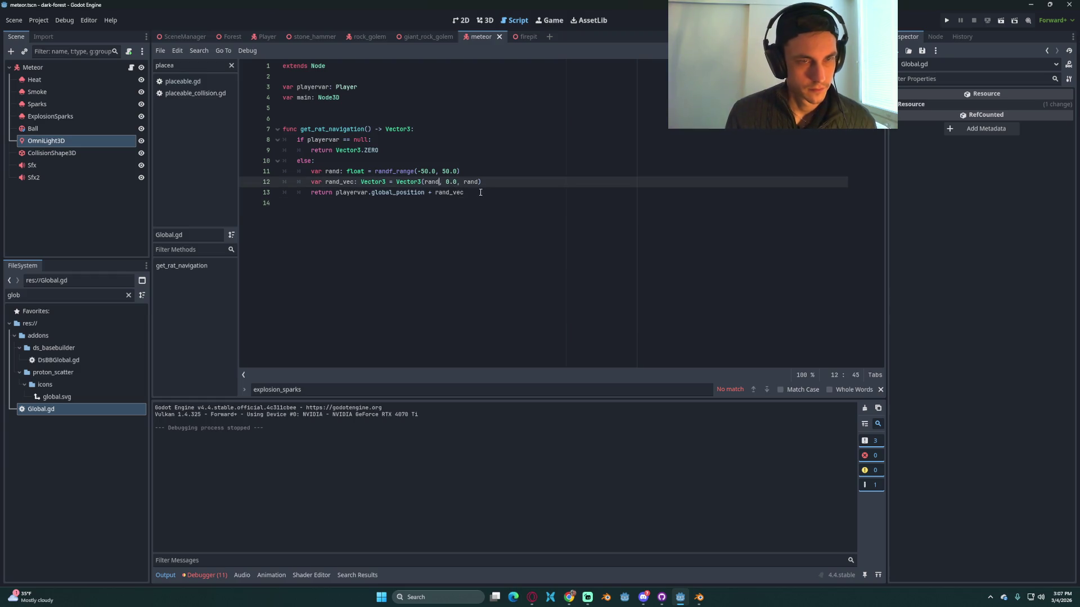
pyautogui.write('2')
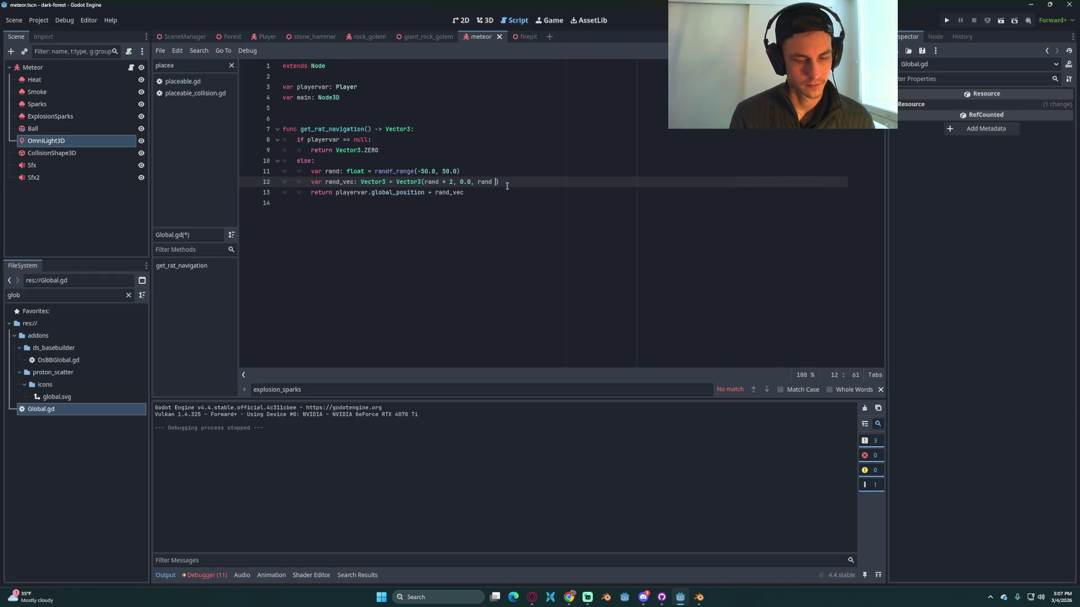
pyautogui.hotkey('ctrl', 's')
pyautogui.click(507, 202)
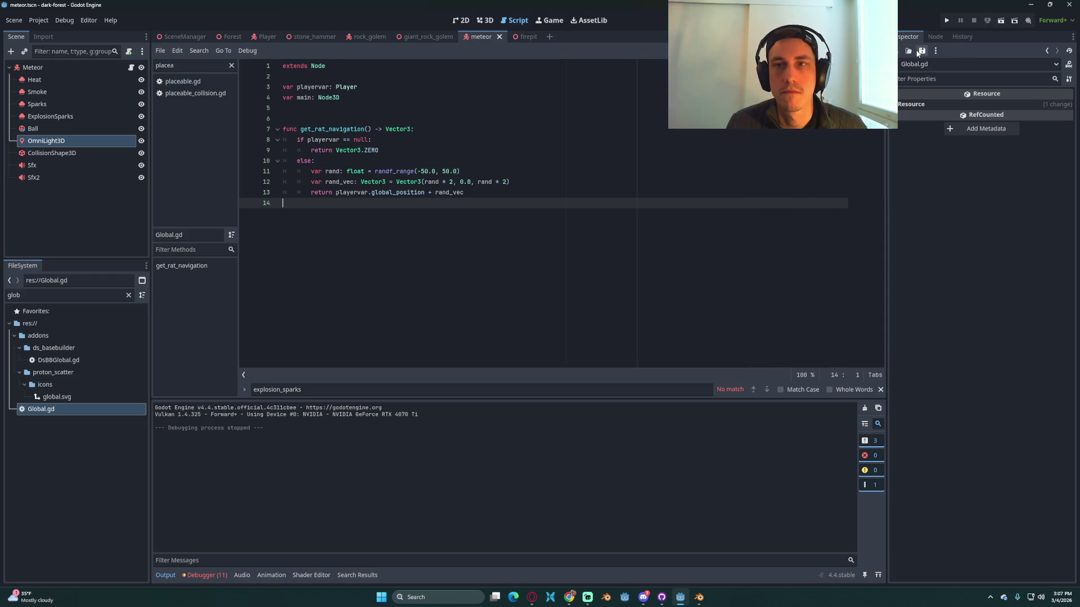
pyautogui.click(946, 21)
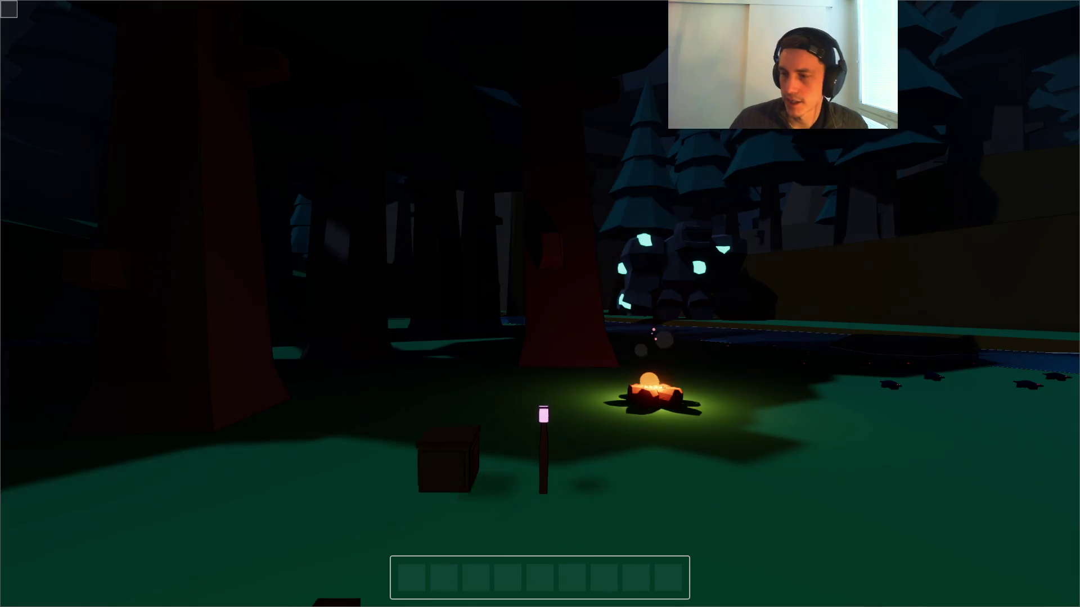
# Step: Load the save, walk past the cabin, equip the spear from slot 2, and pause
pyautogui.press('Escape')
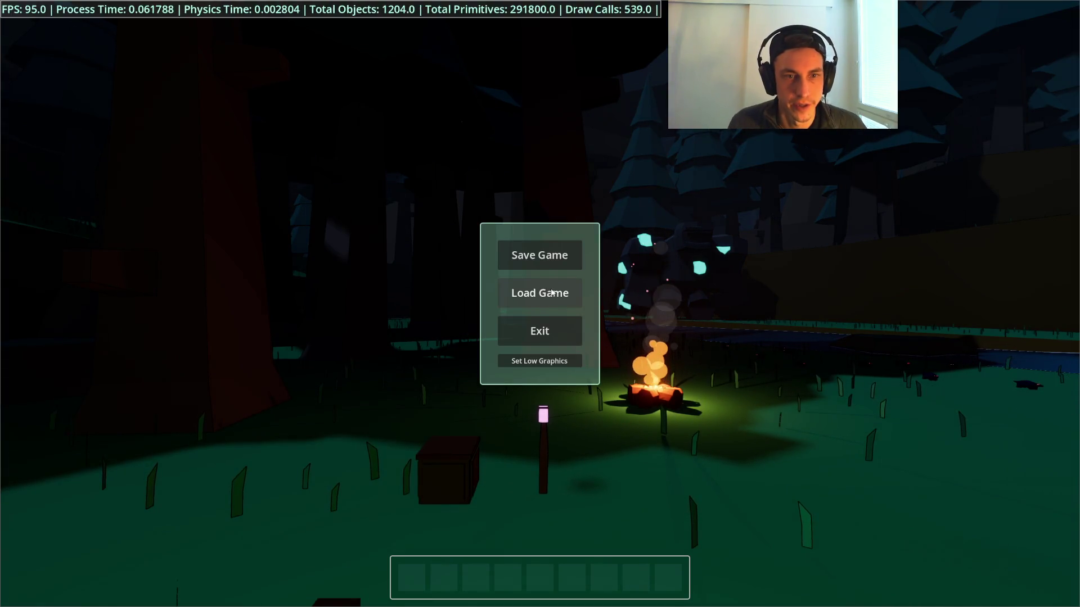
pyautogui.click(541, 307)
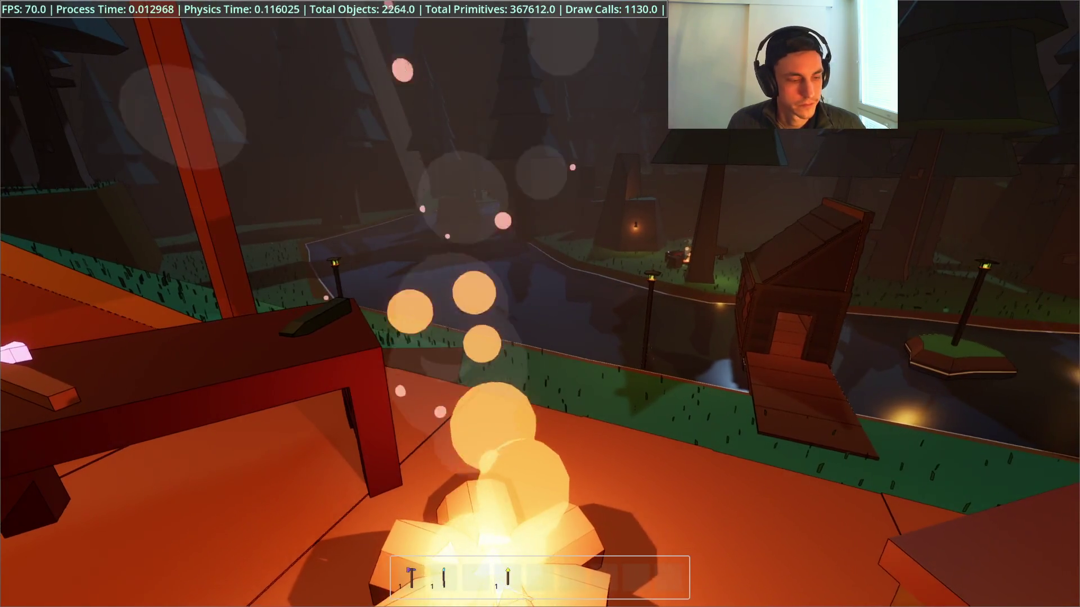
pyautogui.press('w')
pyautogui.press('w')
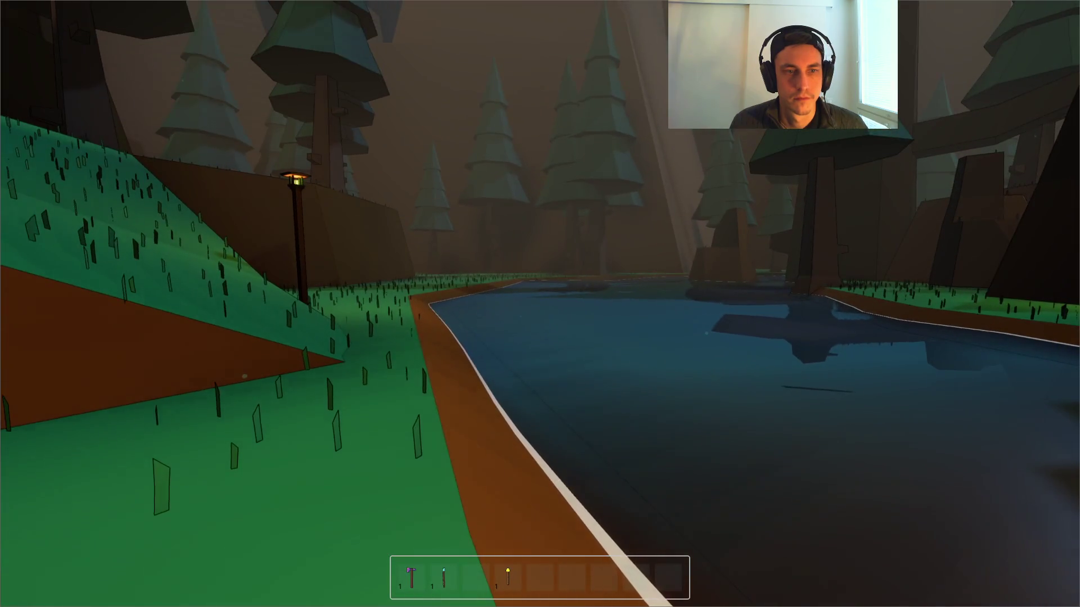
pyautogui.press('2')
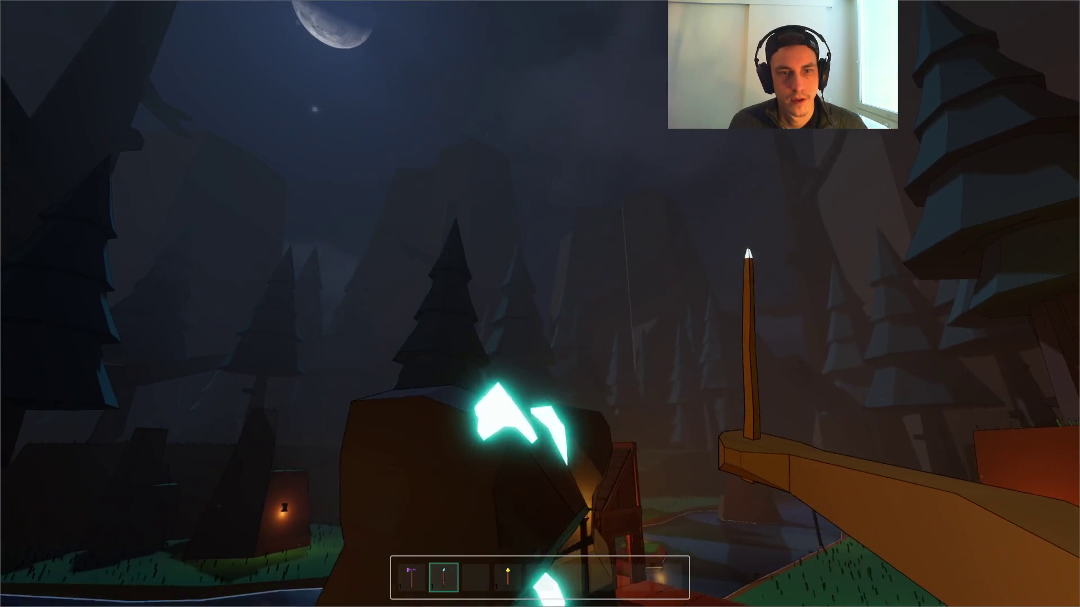
pyautogui.press('Escape')
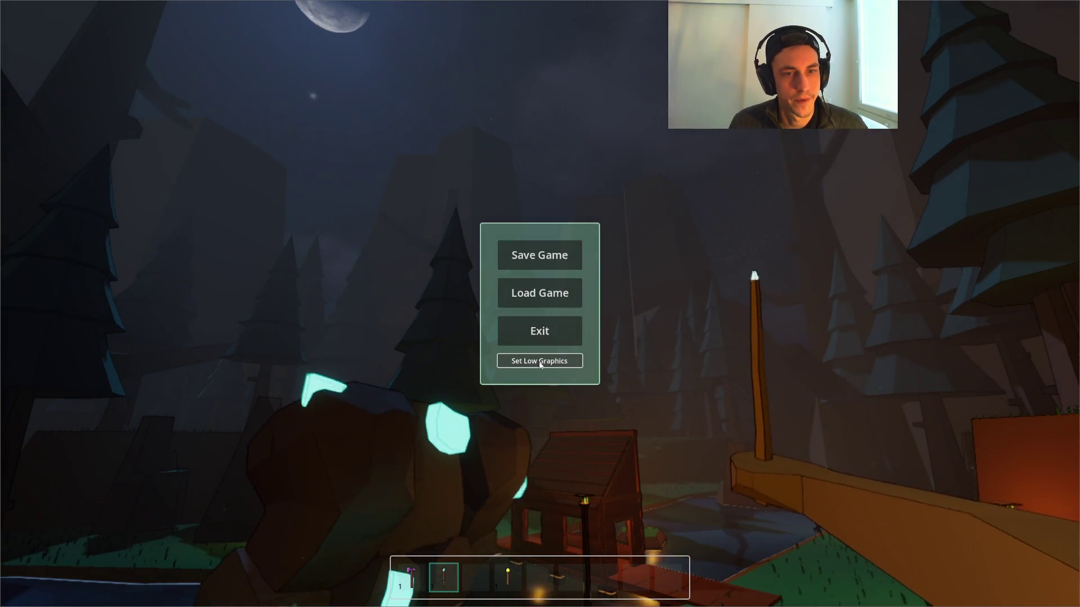
# Step: Resume and pause repeatedly while looking at the glowing rock and sky, then return to the editor
pyautogui.click(539, 361)
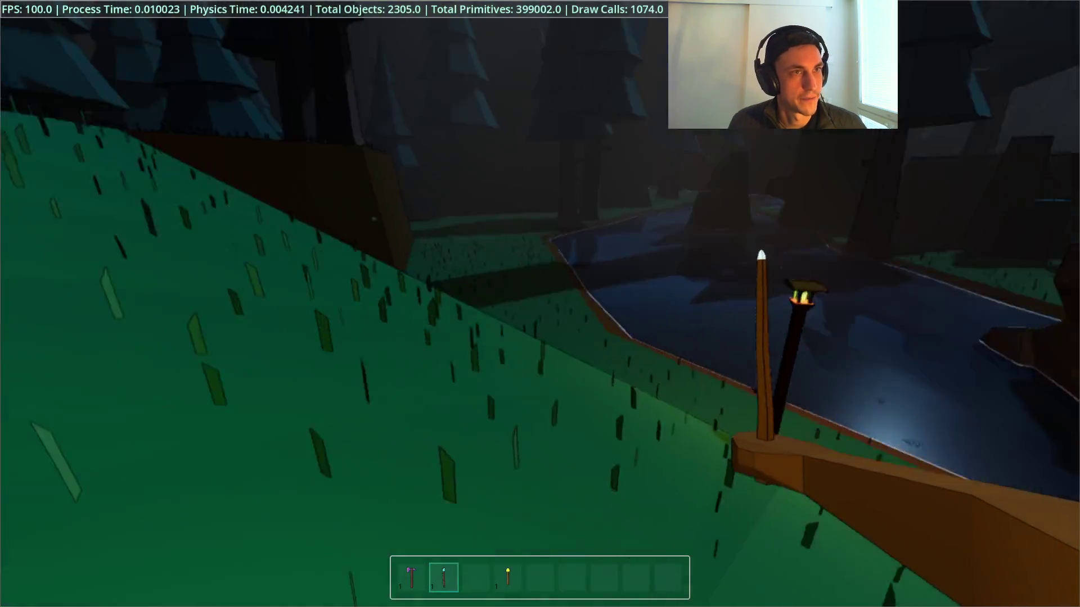
pyautogui.press('Escape')
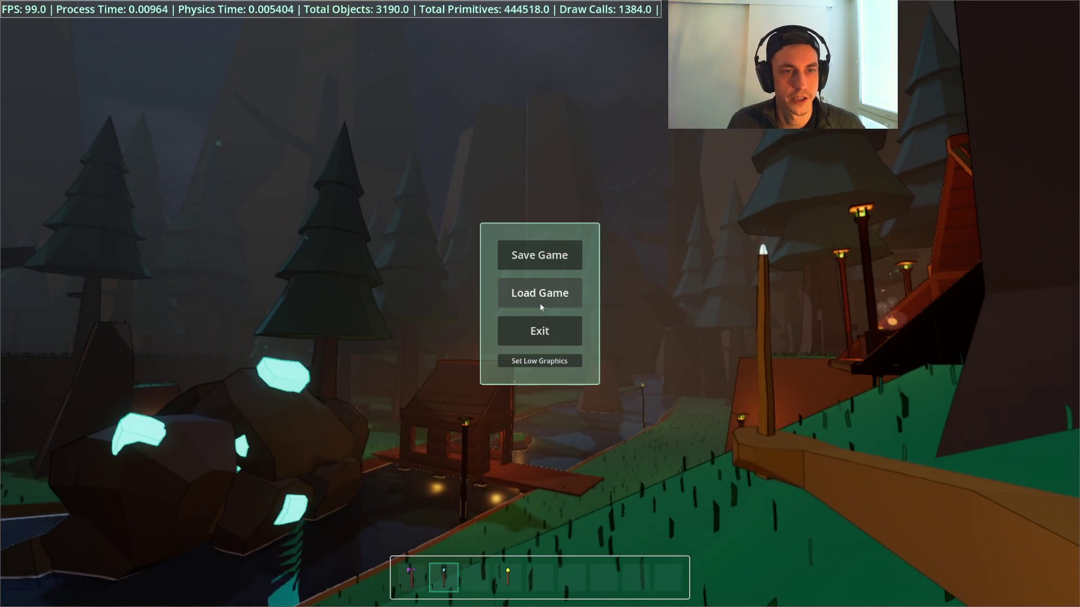
pyautogui.click(541, 364)
pyautogui.press('Escape')
pyautogui.click(546, 363)
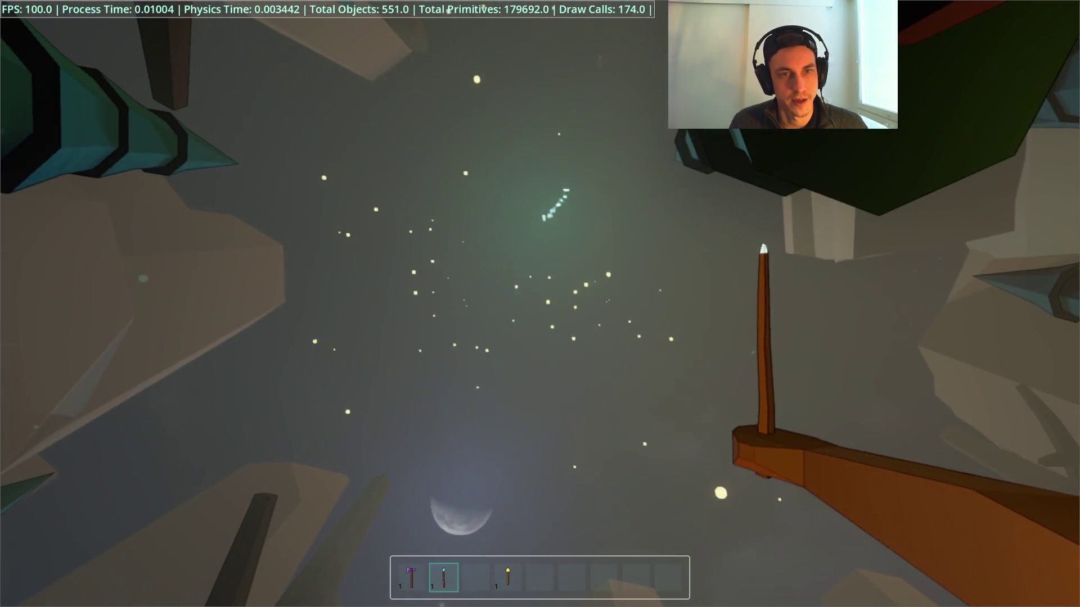
pyautogui.press('Escape')
pyautogui.press('Escape')
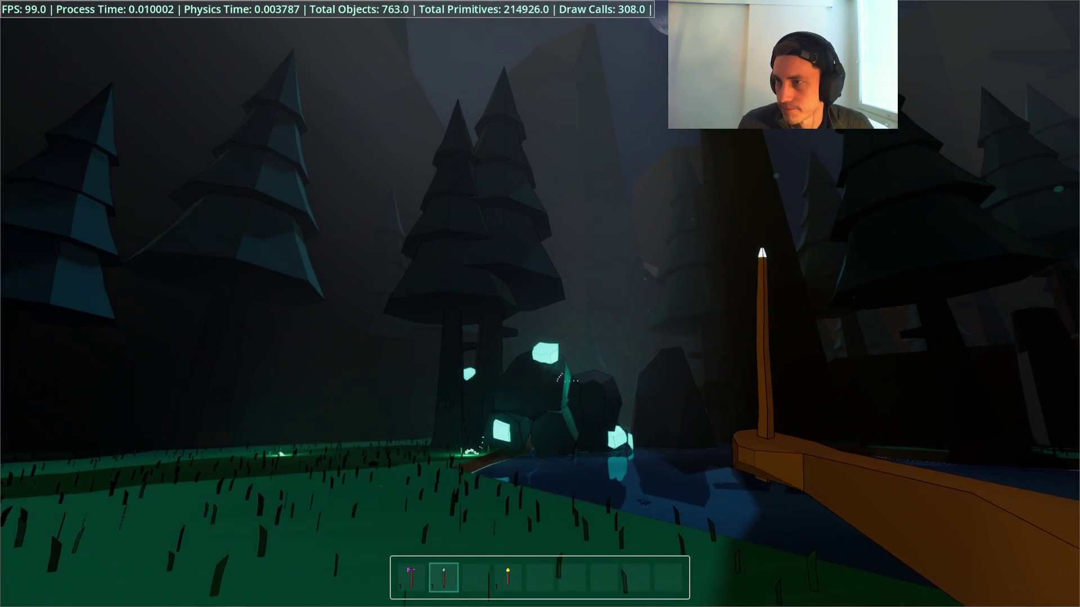
pyautogui.press('F8')
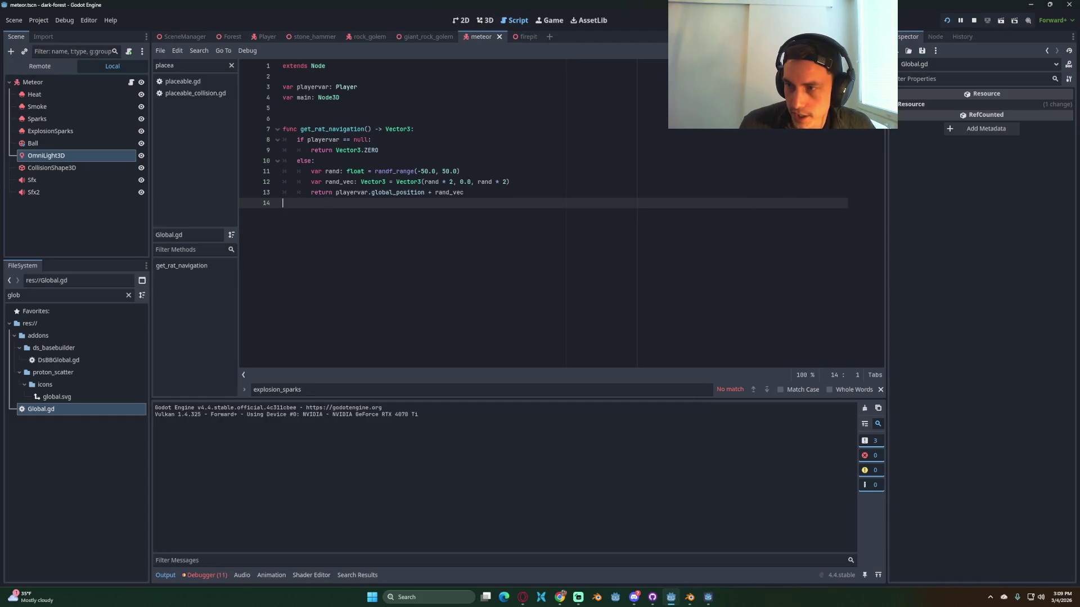
# Step: Cycle through other applications, then bring the game window back to the front
pyautogui.hotkey('alt', 'Tab')
pyautogui.hotkey('alt', 'Tab')
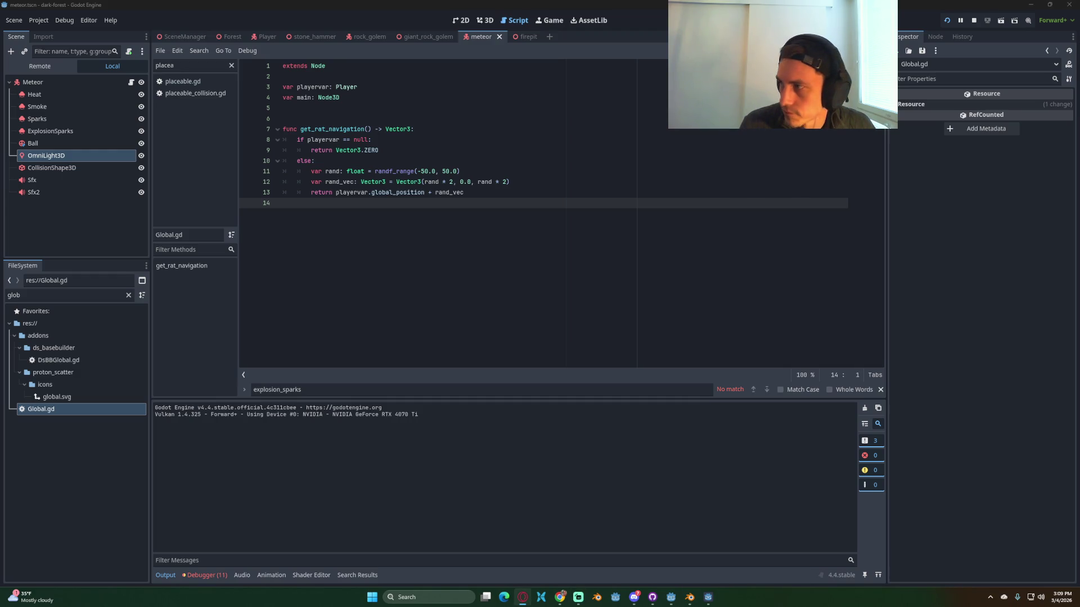
pyautogui.hotkey('alt', 'Tab')
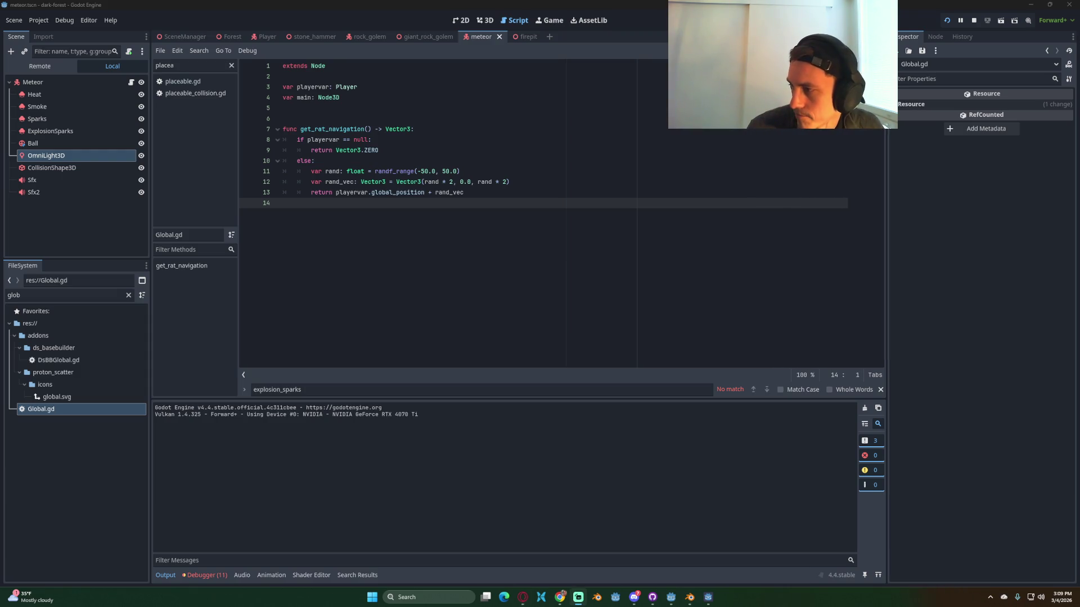
pyautogui.hotkey('alt', 'Tab')
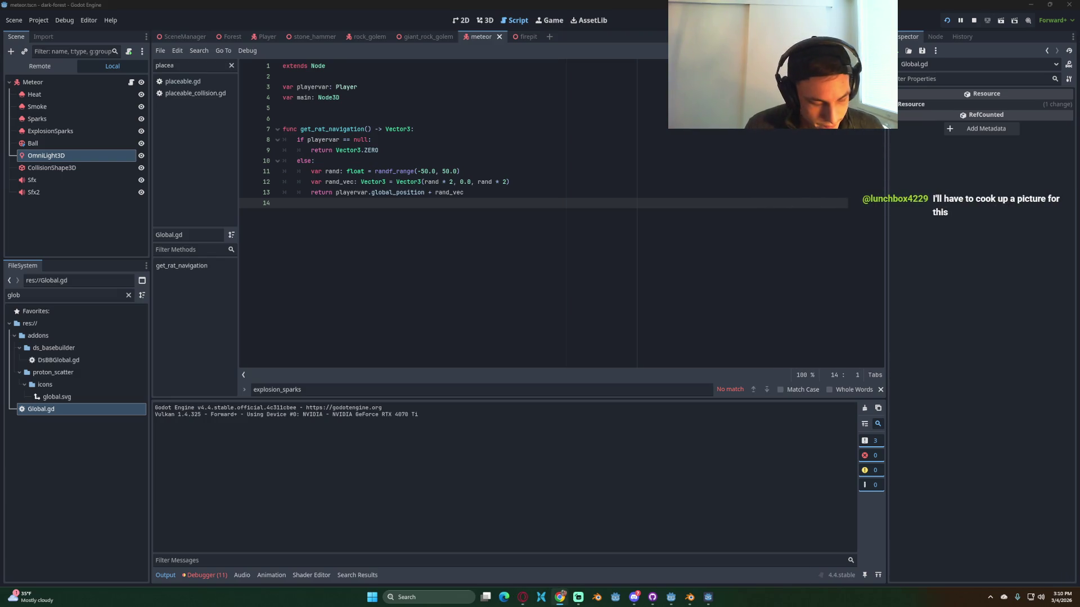
pyautogui.click(704, 599)
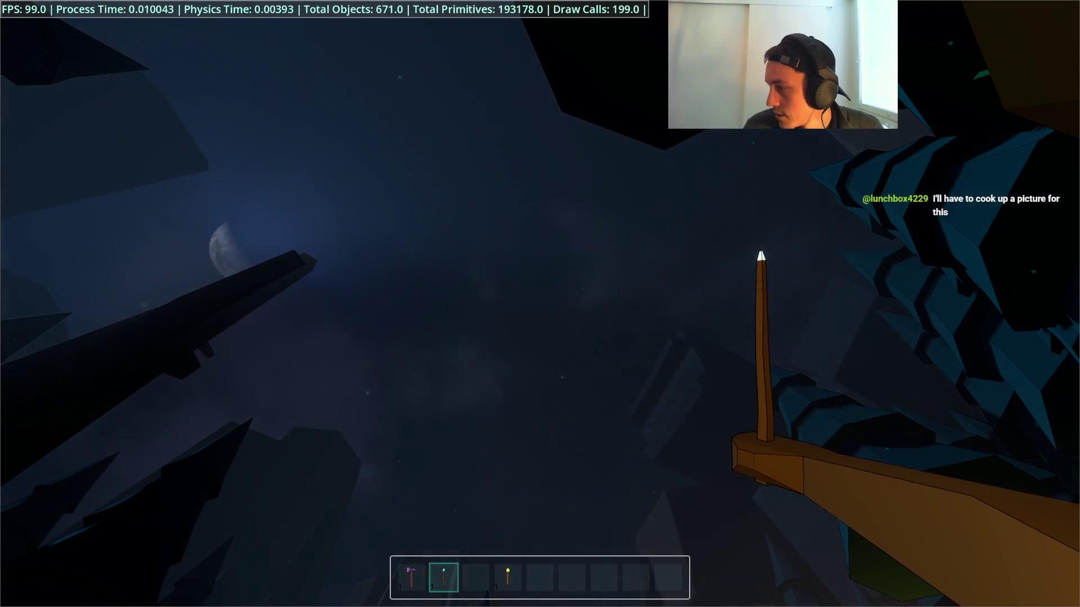
# Step: Walk forward past the water toward the lit village, glancing up at the night sky and down at the pines
pyautogui.click(683, 438)
pyautogui.press('w')
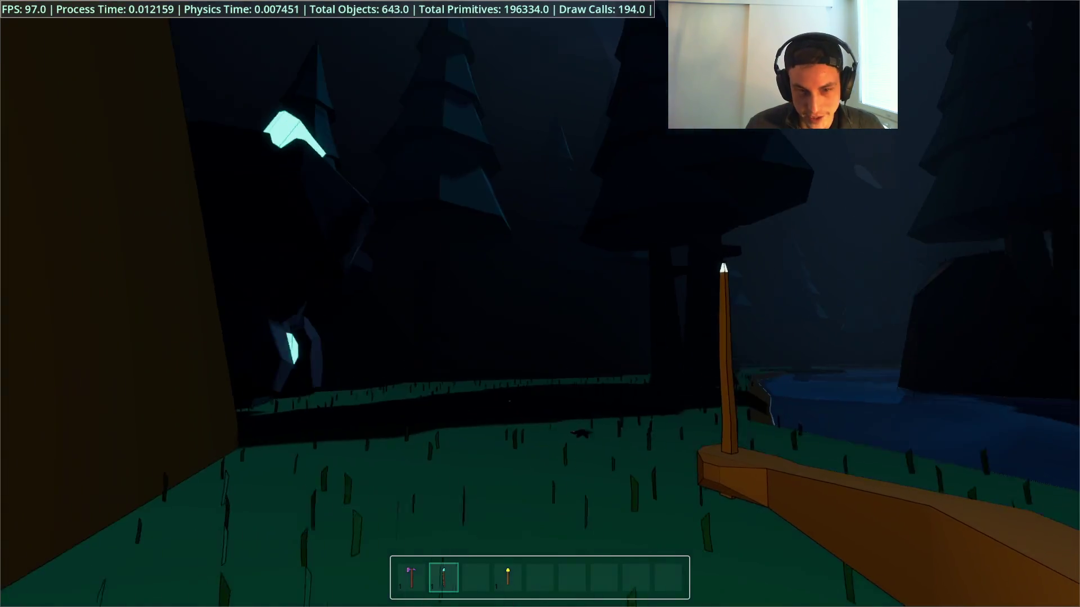
pyautogui.press('w')
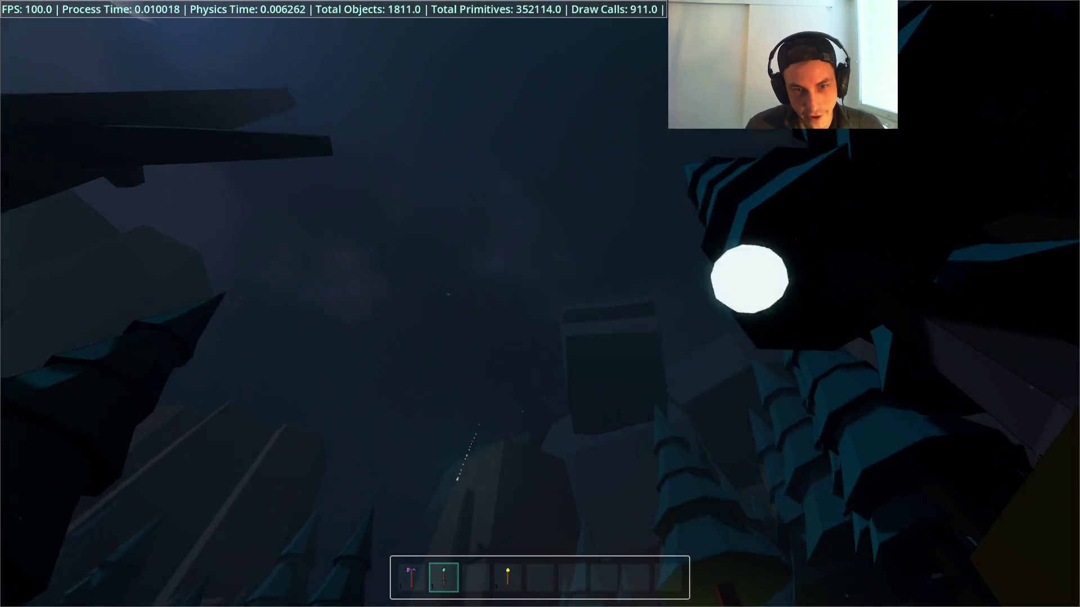
pyautogui.press('w')
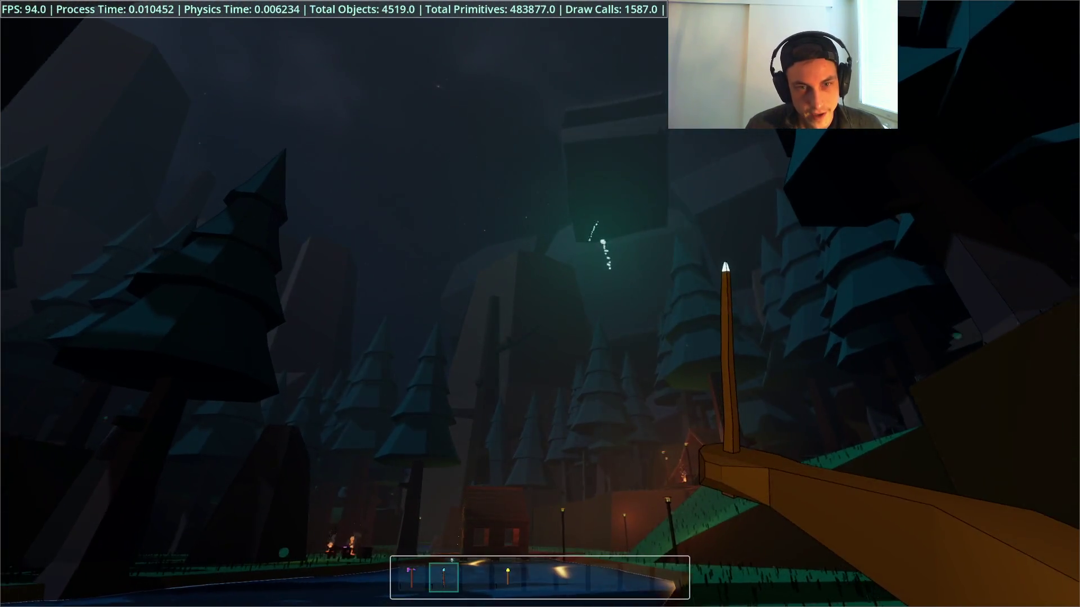
pyautogui.press('w')
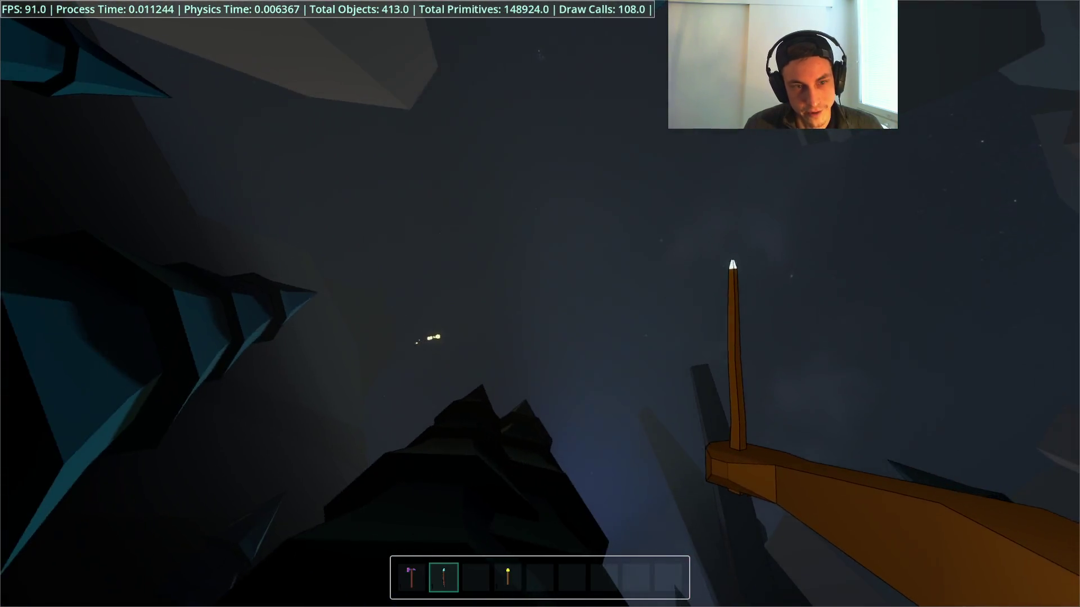
pyautogui.press('w')
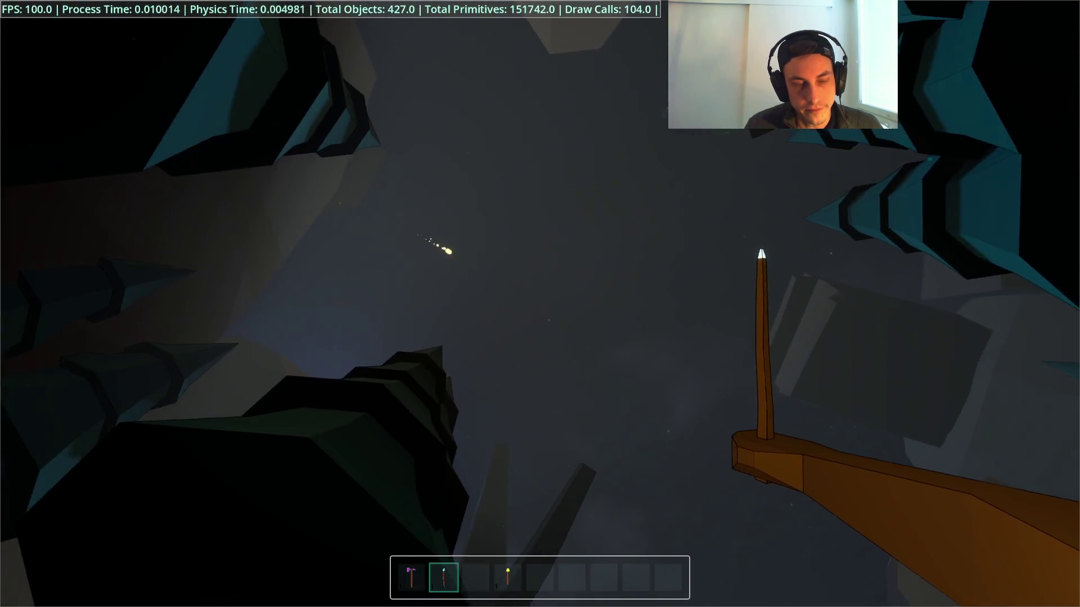